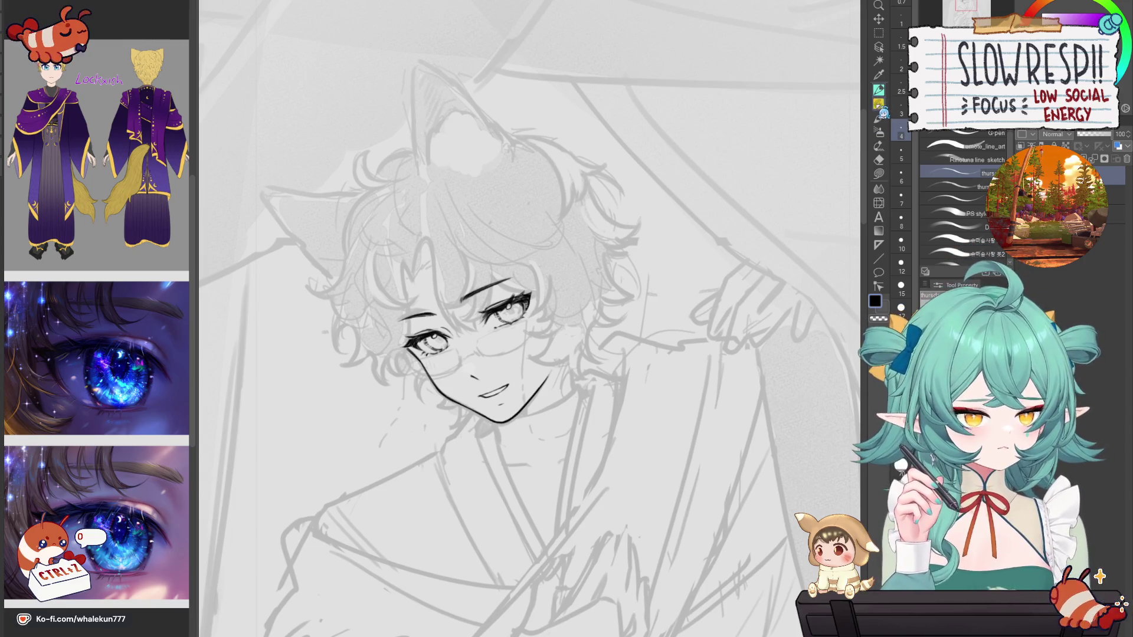
Step: Pan and zoom around the canvas to look over the figure and the hair above the face
drag(564, 387, 707, 331)
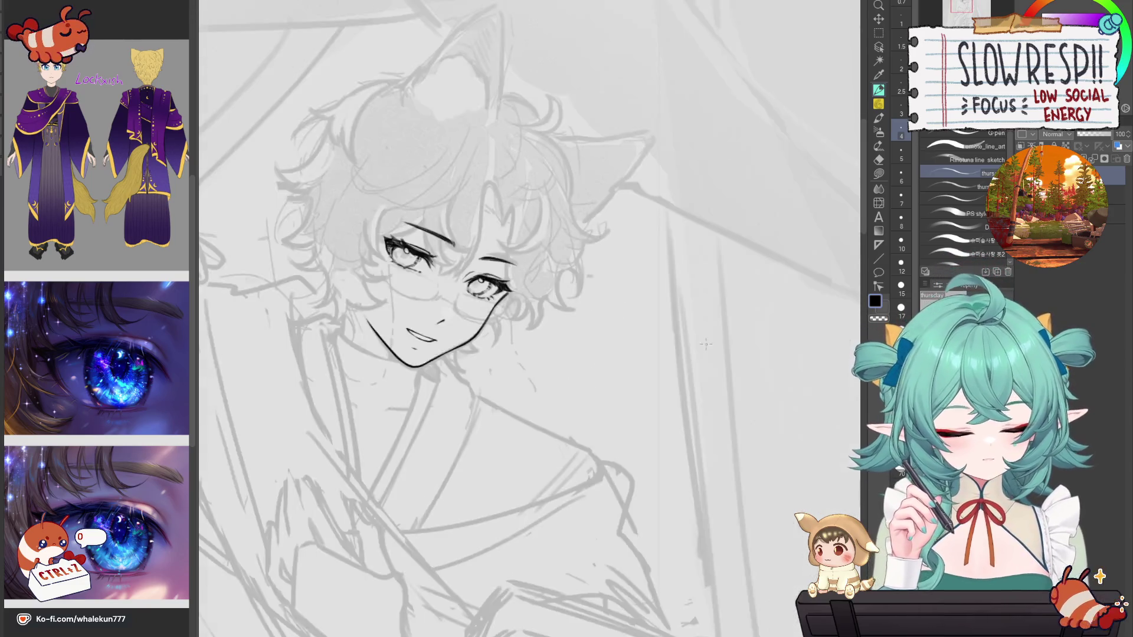
scroll(720, 330, down, 5)
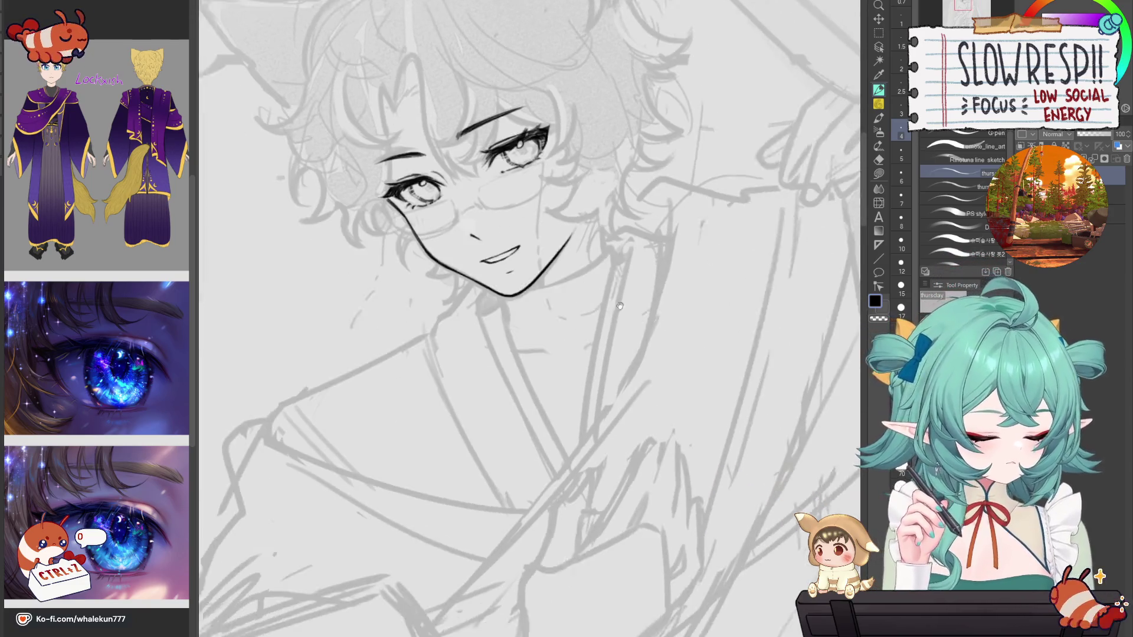
scroll(653, 400, up, 2)
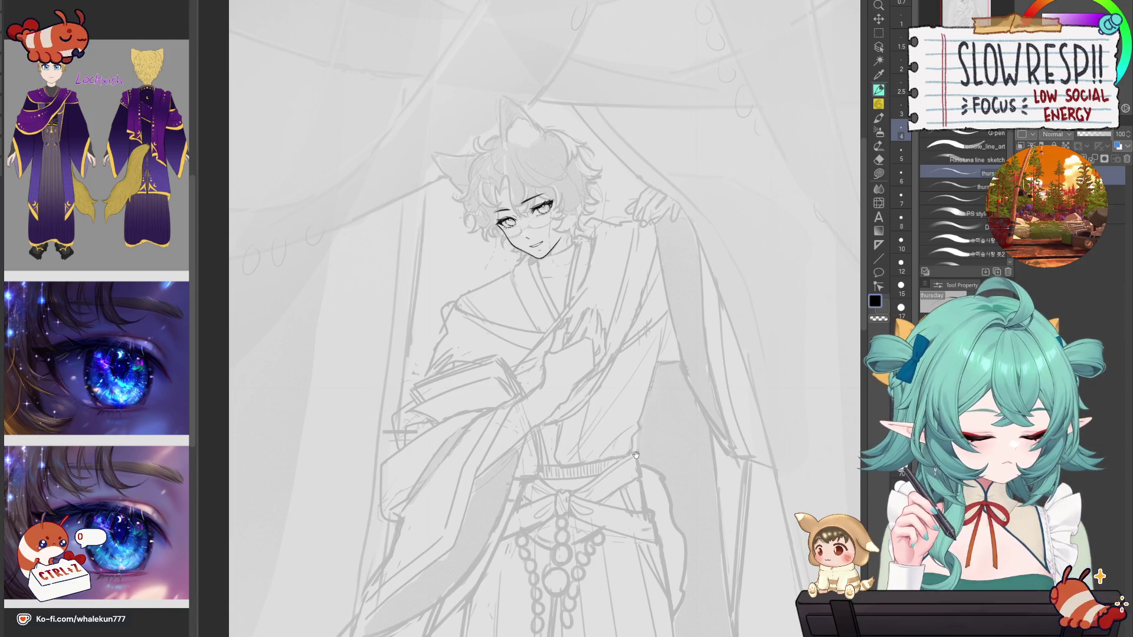
scroll(630, 503, down, 3)
mouse_move(647, 476)
mouse_down()
mouse_move(668, 346)
mouse_move(636, 452)
mouse_up()
scroll(581, 341, up, 6)
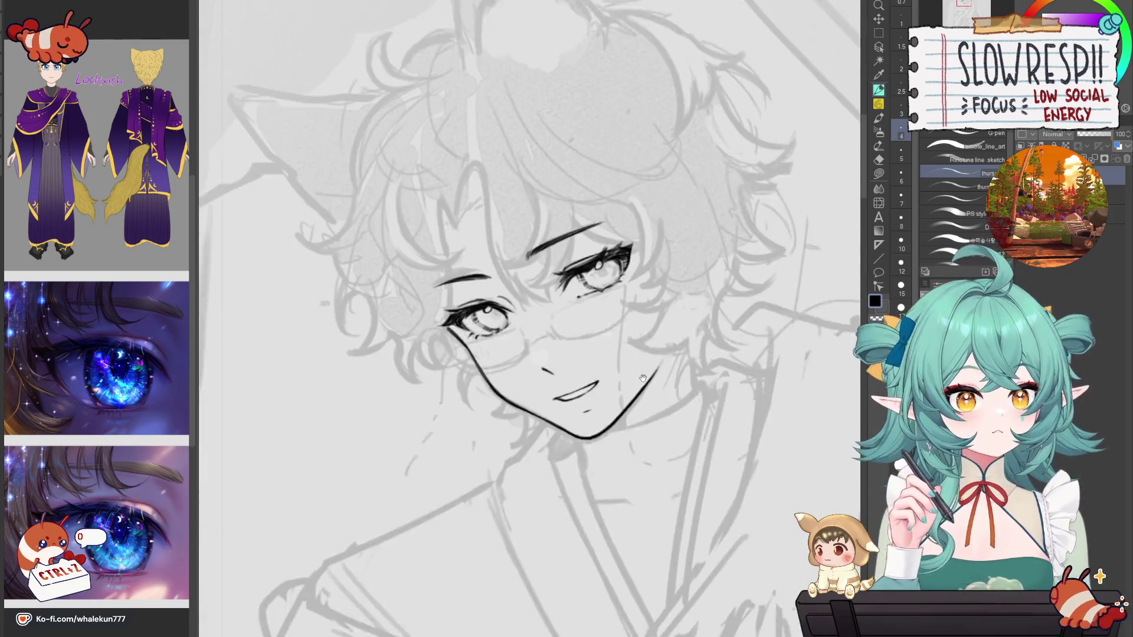
scroll(513, 287, up, 2)
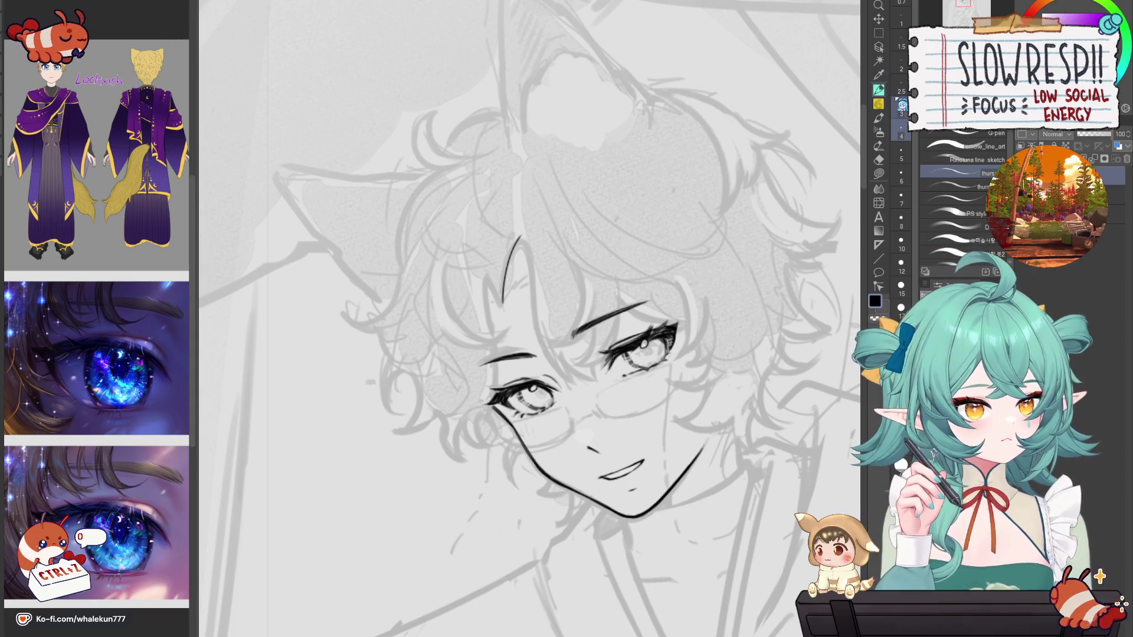
mouse_move(493, 311)
mouse_down()
mouse_move(519, 348)
mouse_move(552, 259)
mouse_up()
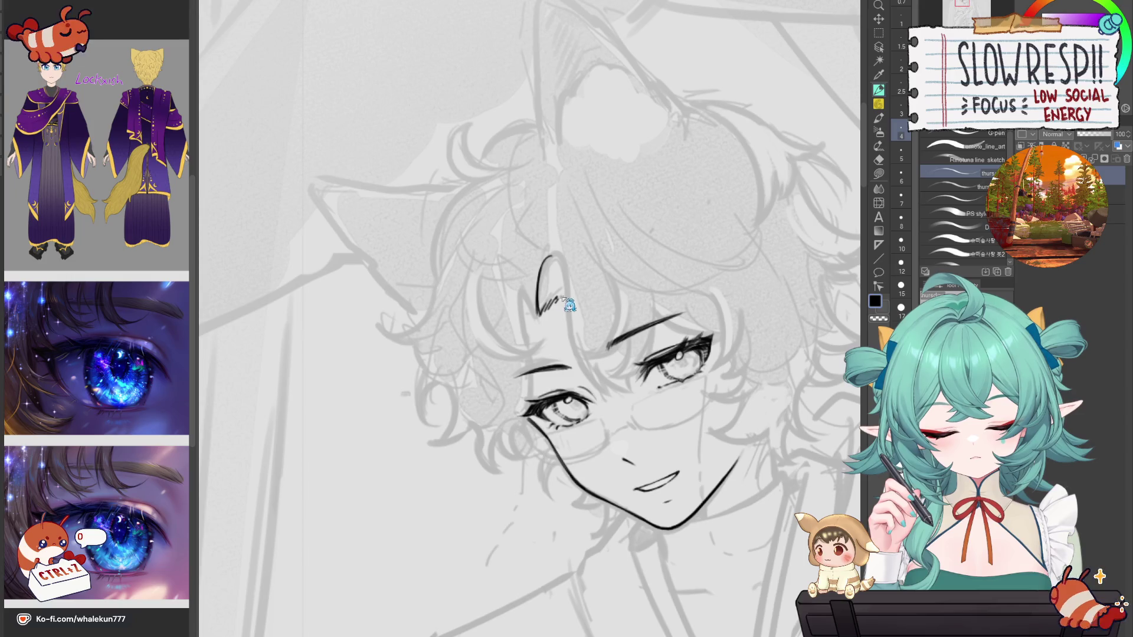
Step: Mirror the canvas to check the face proportions and undo the doubled curved stroke
key(h)
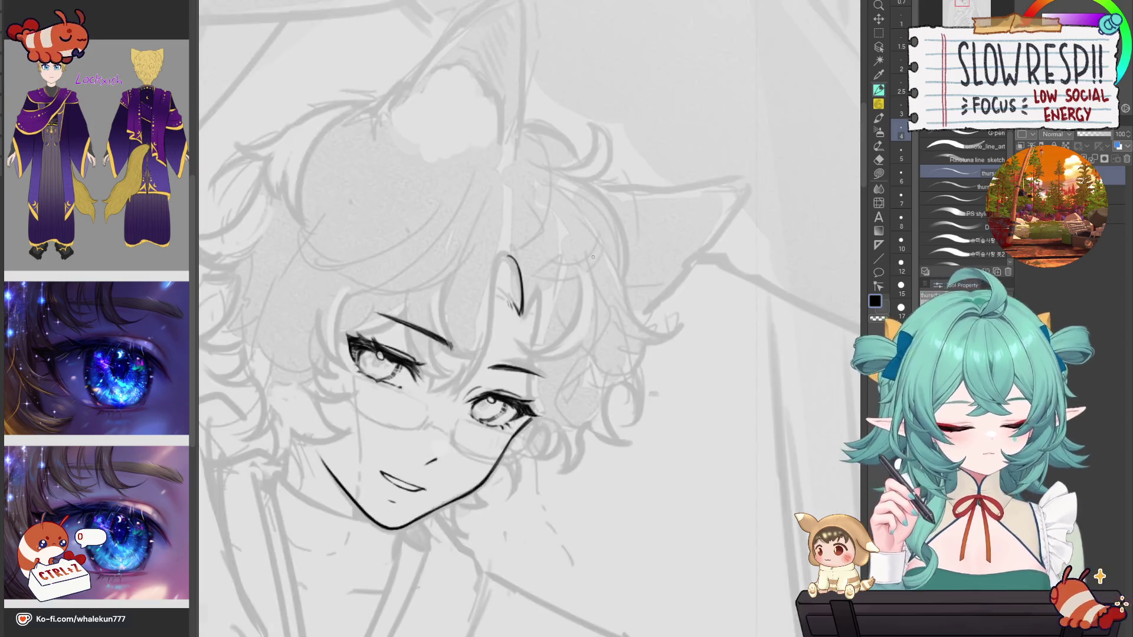
key(h)
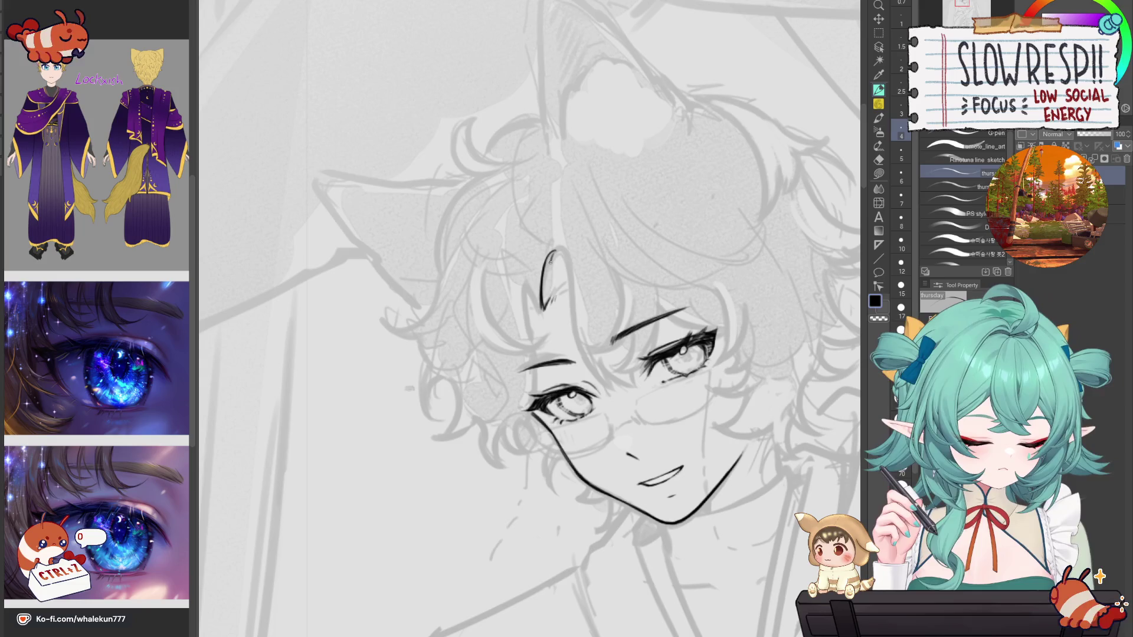
key(ctrl+z)
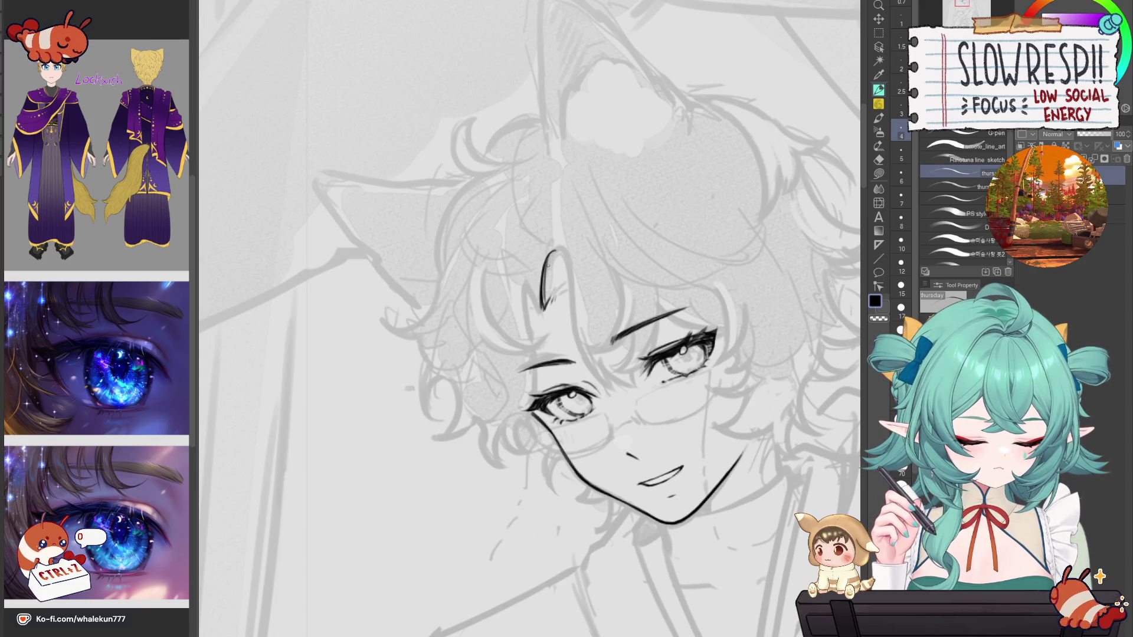
key(h)
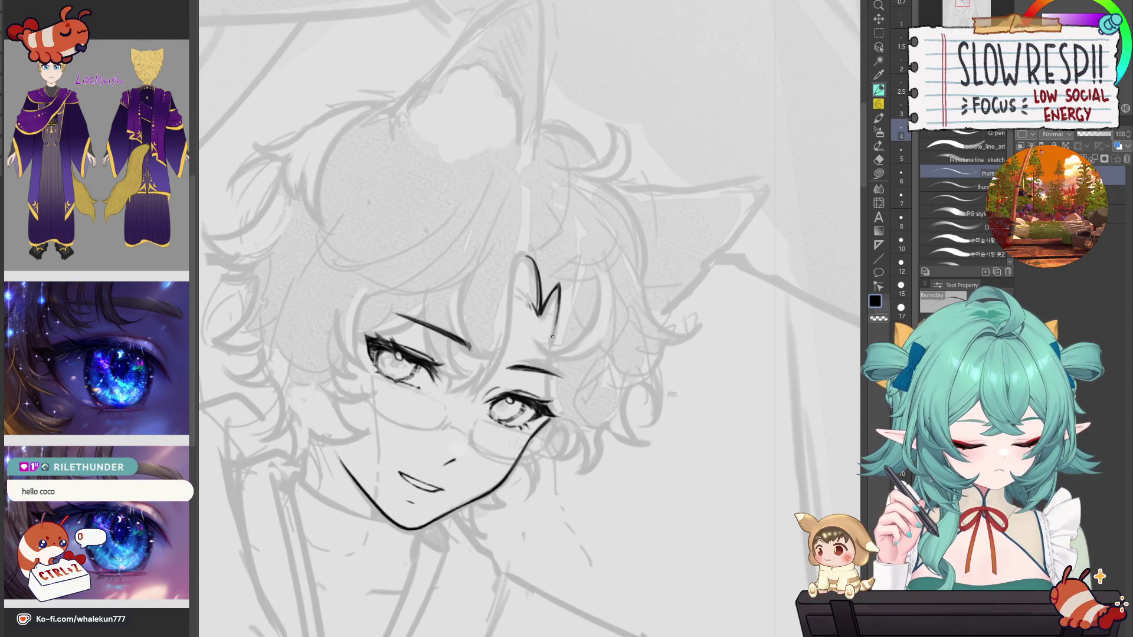
key(h)
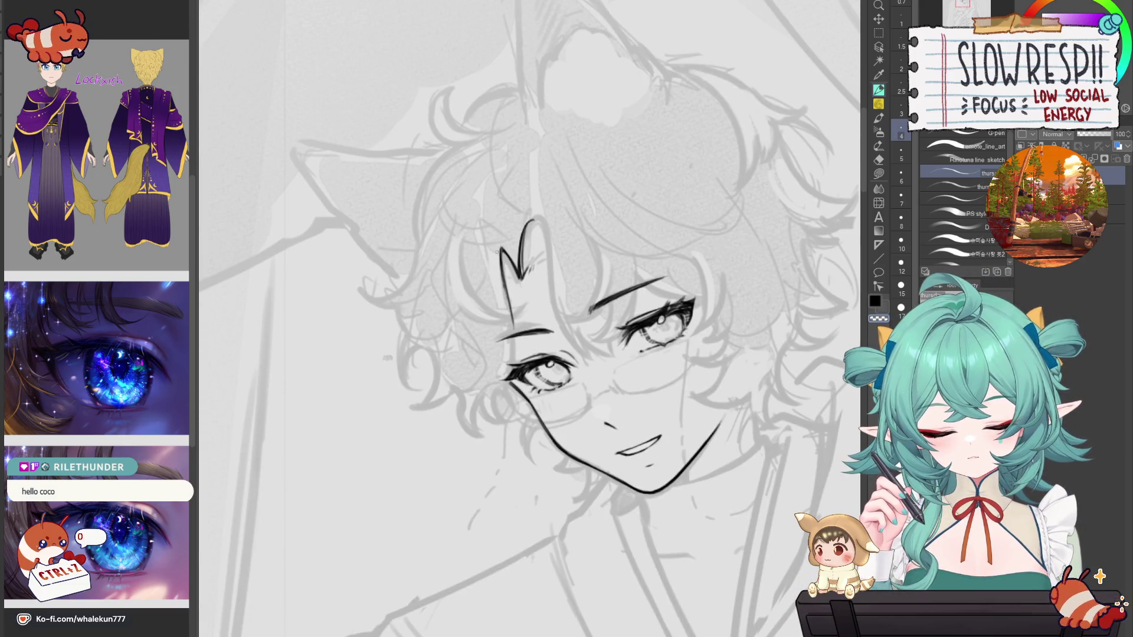
Step: Redraw the face-outline stroke with the G-pen until it sits right
drag(506, 277, 514, 363)
key(ctrl+z)
key(ctrl+z)
mouse_move(505, 278)
mouse_down()
mouse_move(519, 378)
mouse_move(514, 363)
mouse_up()
key(ctrl+z)
key(h)
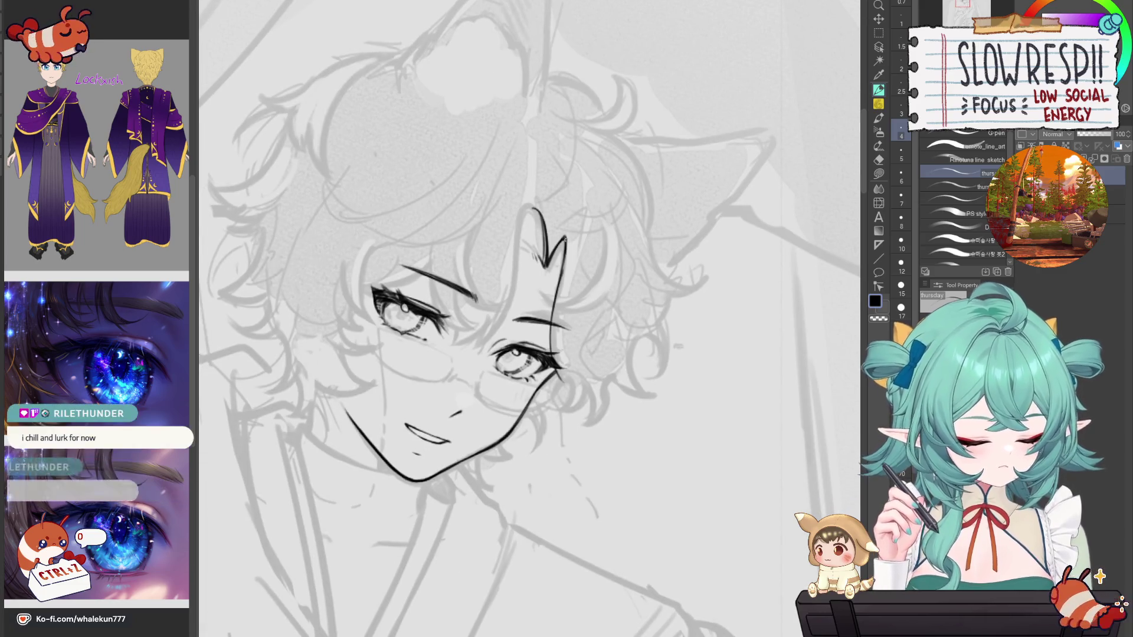
key(ctrl+z)
drag(568, 237, 554, 304)
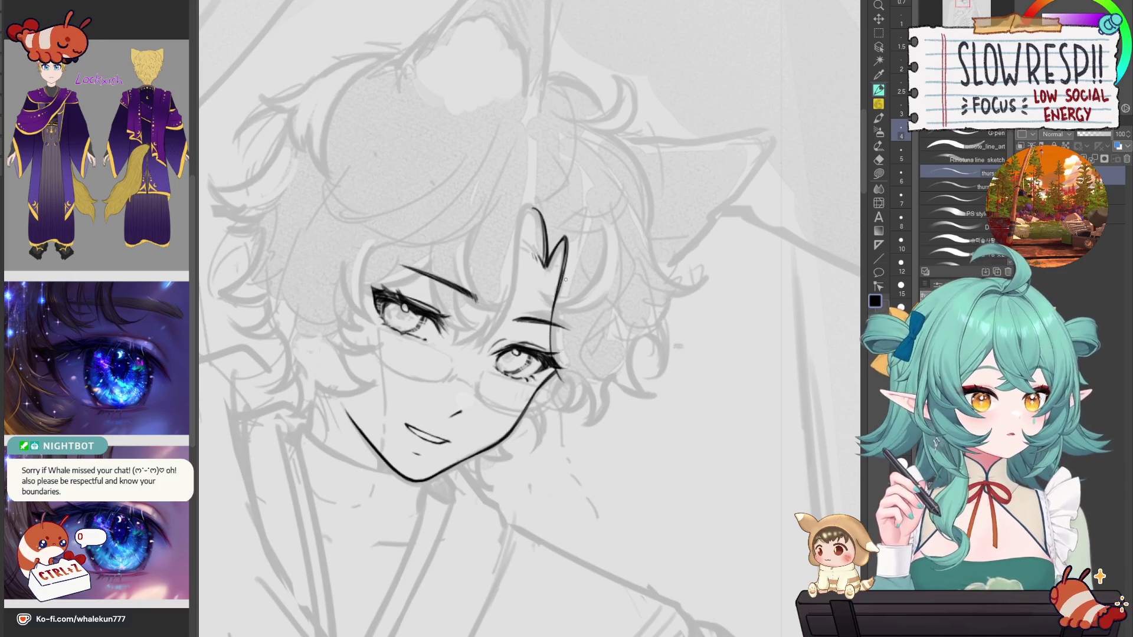
Step: Ink the forehead strand's right-edge line, extending it down toward the eye
drag(566, 279, 625, 196)
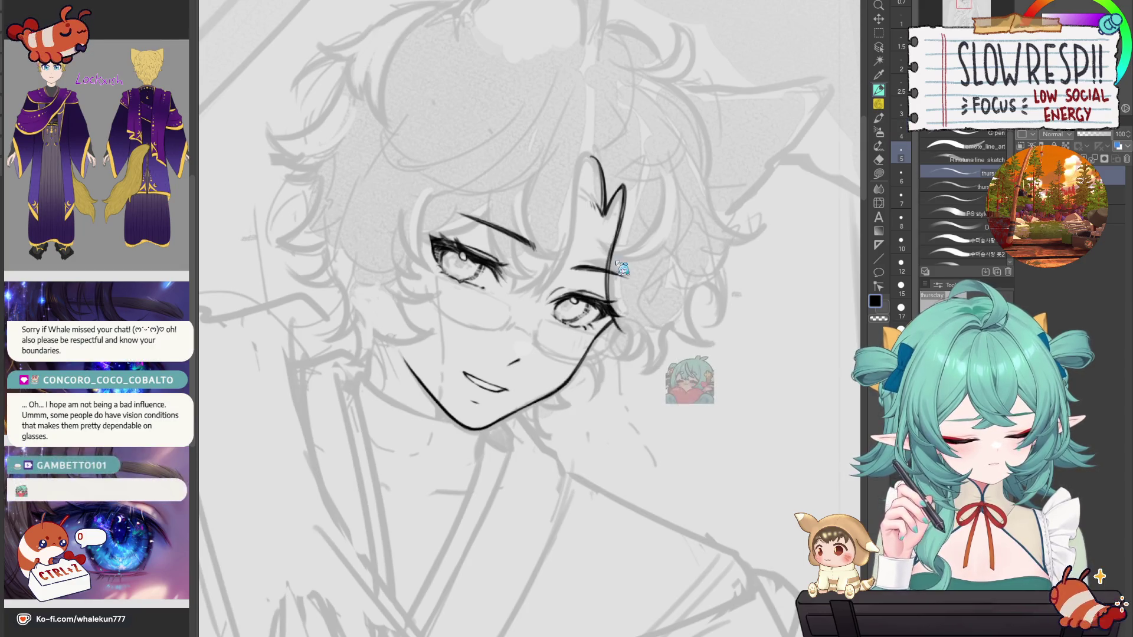
key(h)
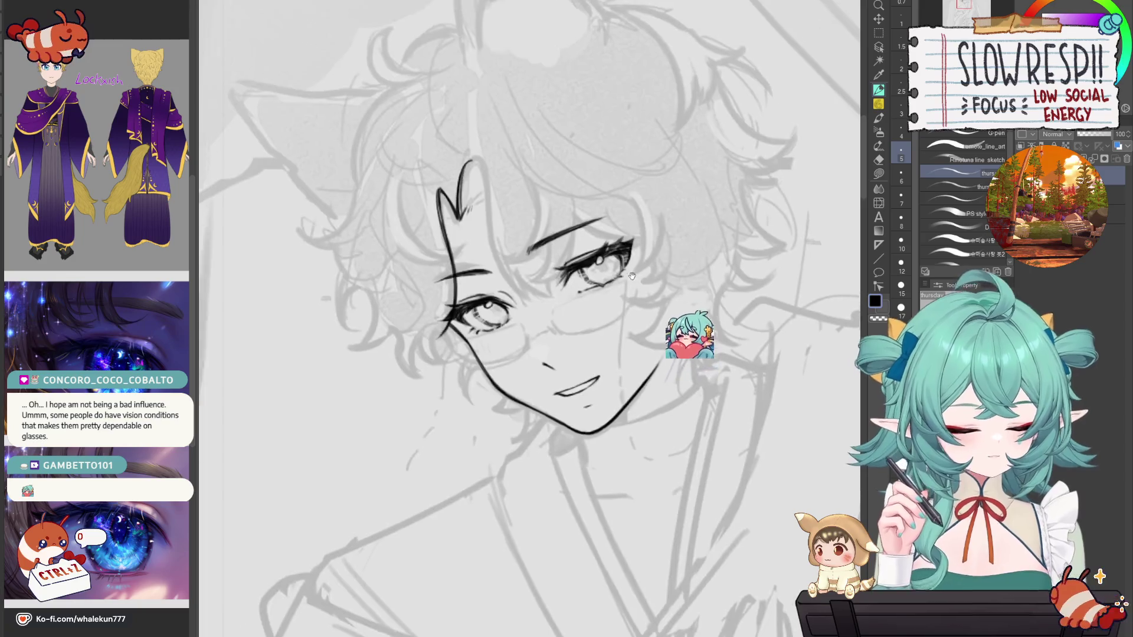
drag(463, 216, 516, 233)
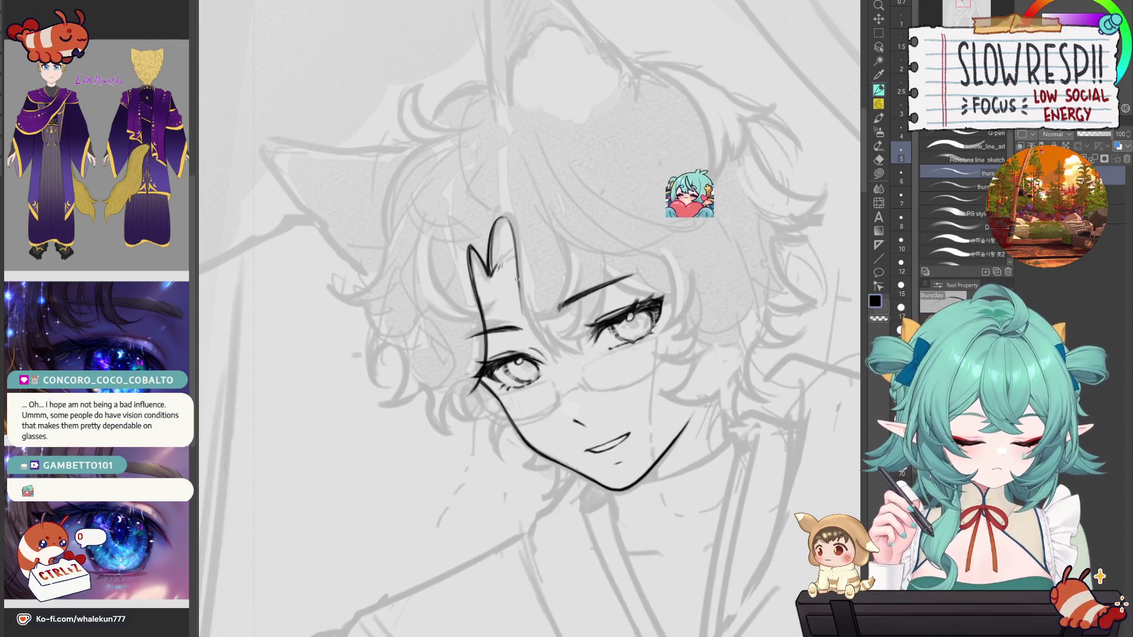
drag(503, 217, 535, 329)
drag(521, 284, 538, 333)
key(ctrl+z)
key(ctrl+z)
drag(517, 252, 559, 359)
drag(521, 288, 570, 366)
drag(530, 329, 570, 367)
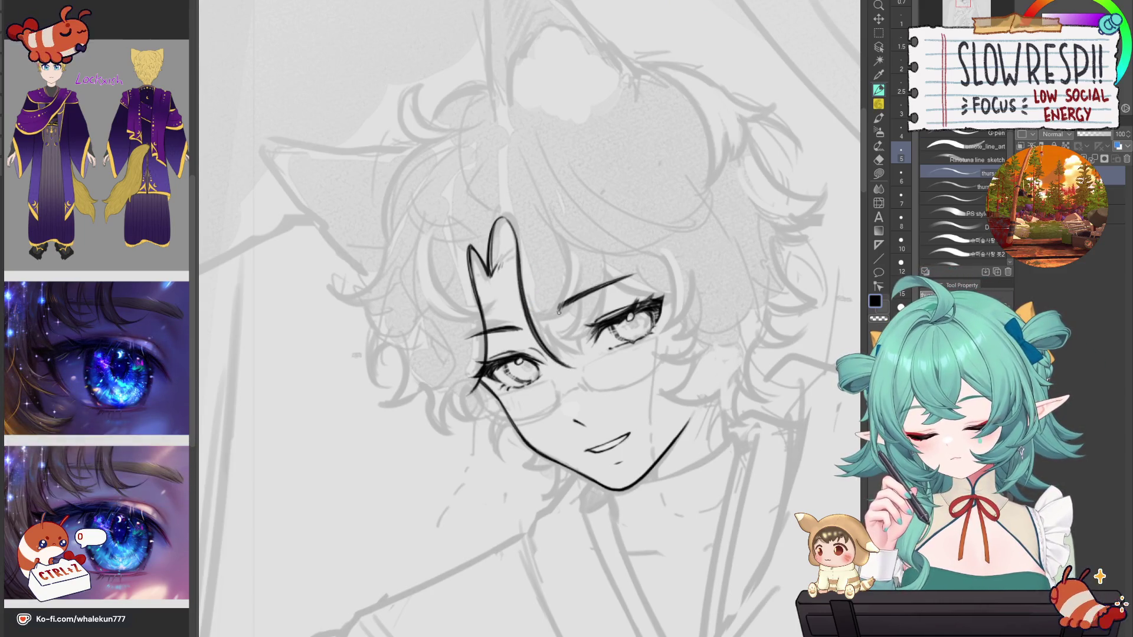
scroll(558, 312, down, 5)
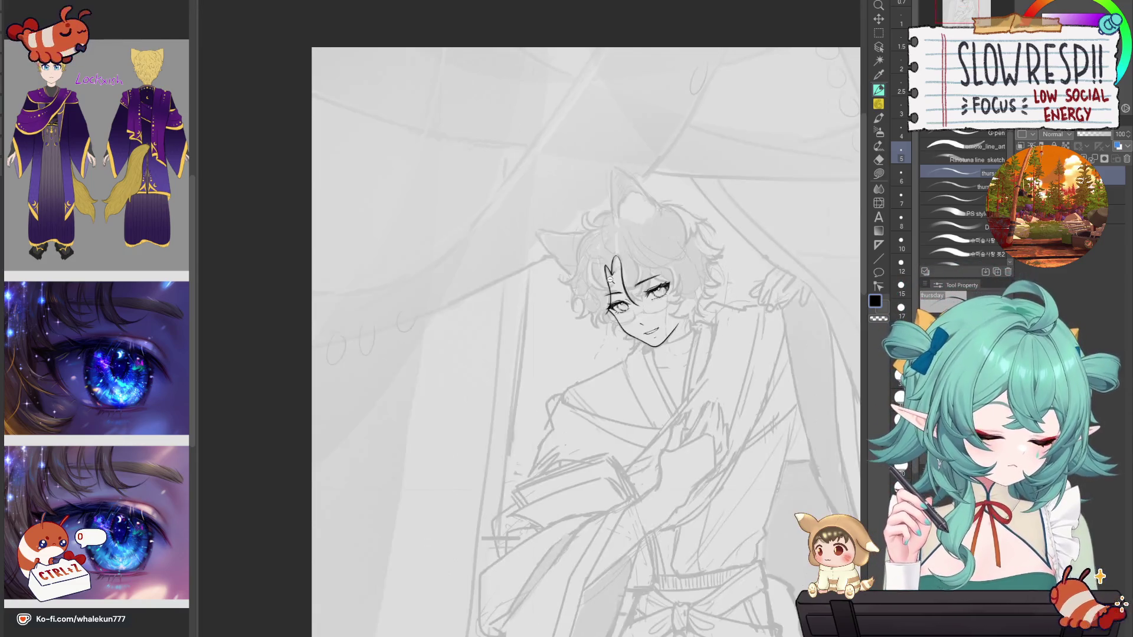
Step: Redraw and darken the strand's right edge down to the eyebrow and eye, removing a stray mark
scroll(632, 342, up, 5)
drag(632, 342, 528, 321)
key(ctrl+z)
drag(518, 258, 548, 347)
key(ctrl+z)
drag(521, 305, 552, 348)
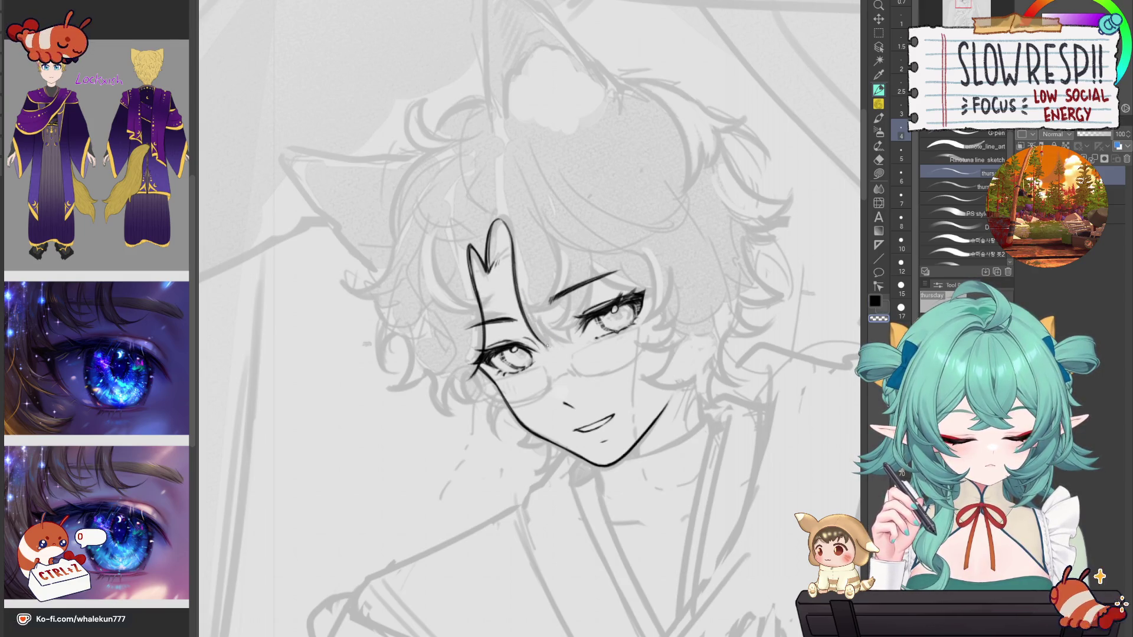
drag(535, 325, 557, 346)
key(ctrl+z)
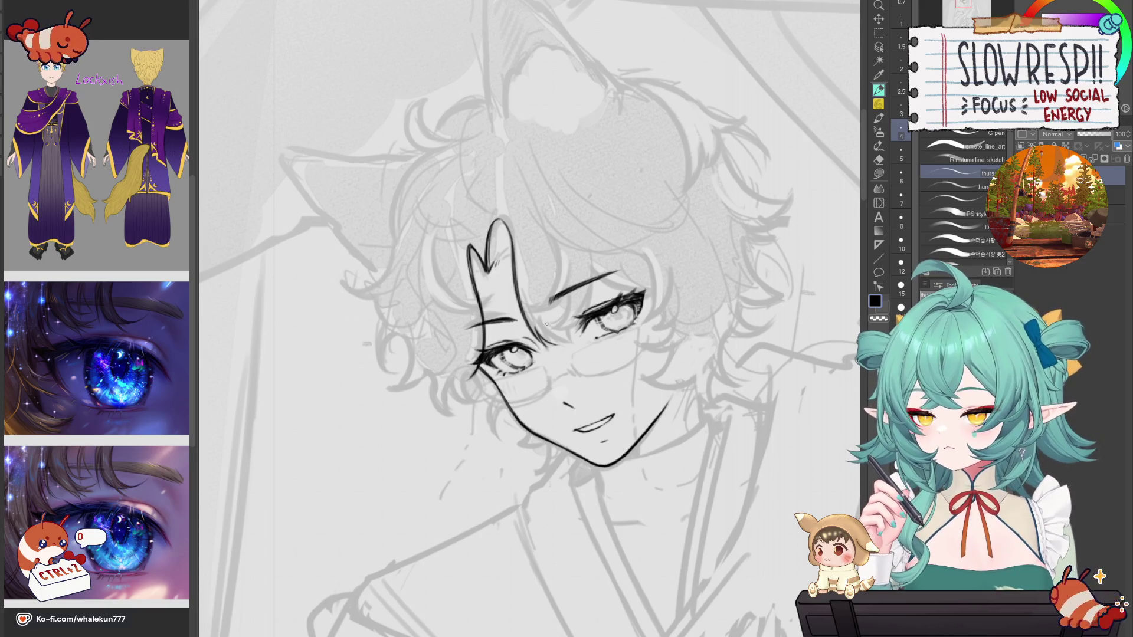
scroll(547, 323, up, 2)
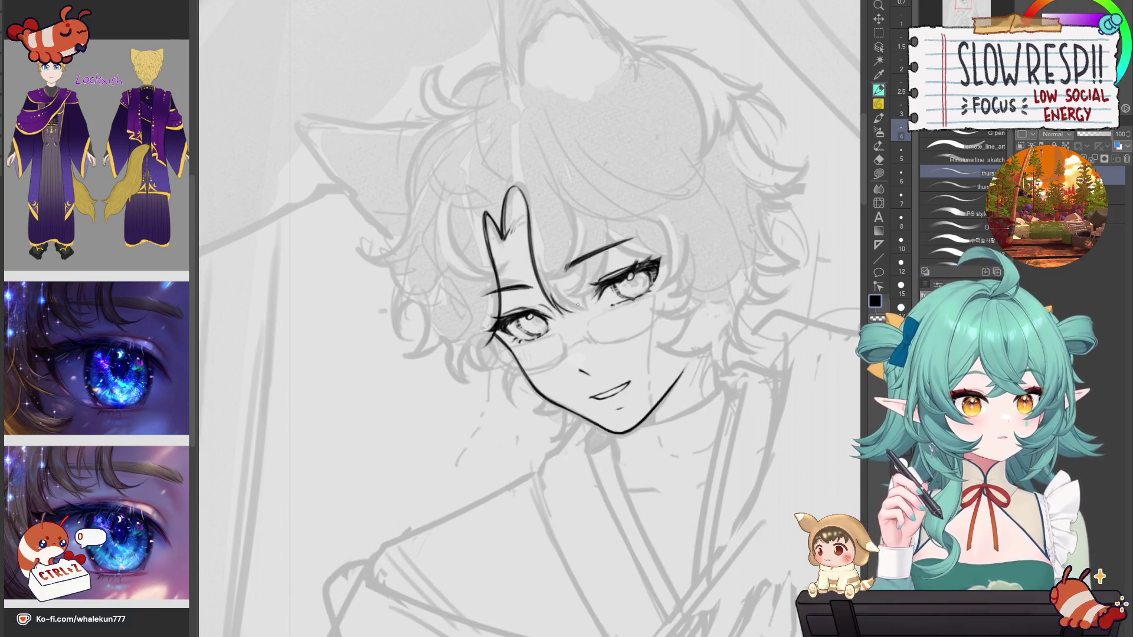
scroll(560, 321, up, 3)
drag(566, 324, 564, 340)
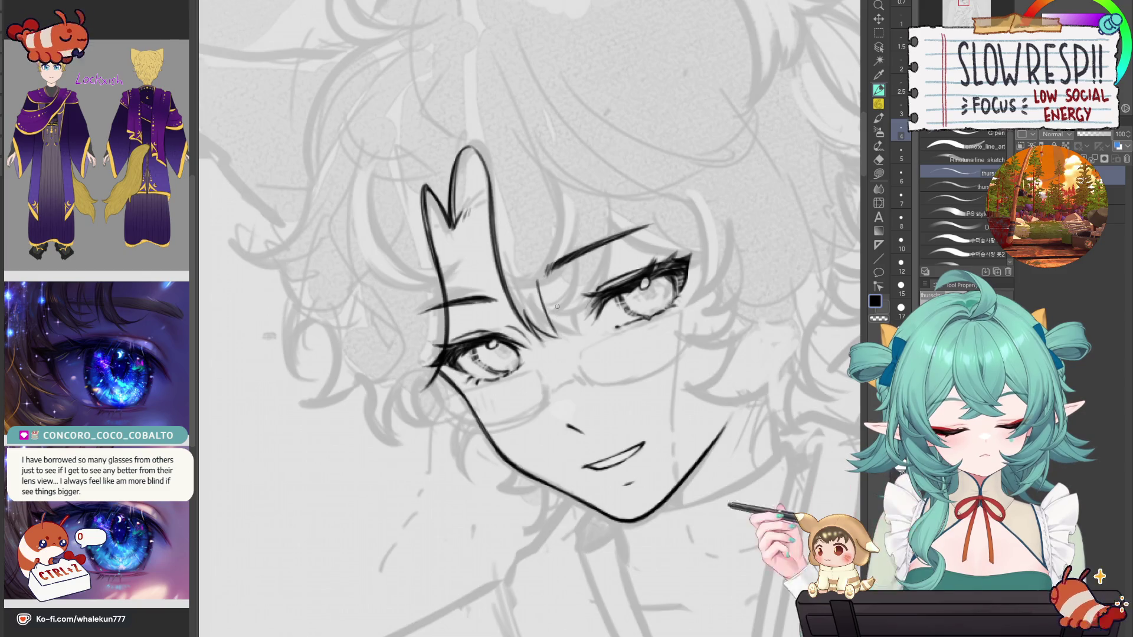
Step: Mirror the canvas to check the face, then zoom out to the full figure and re-centre on the face
key(h)
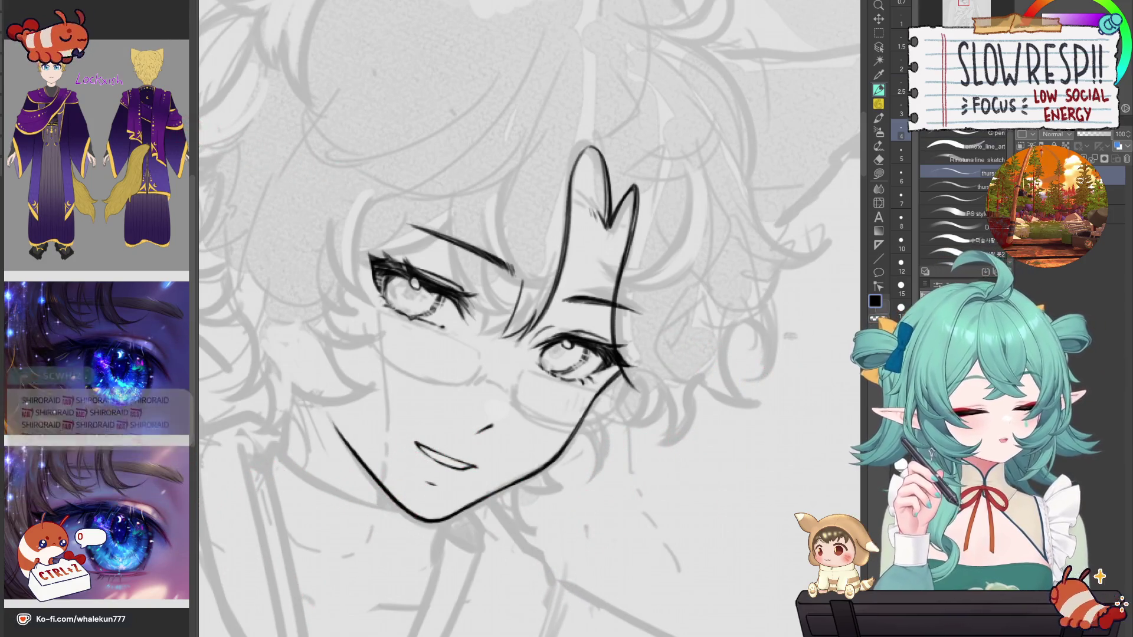
key(h)
key(ctrl+0)
scroll(632, 254, up, 3)
drag(745, 292, 627, 215)
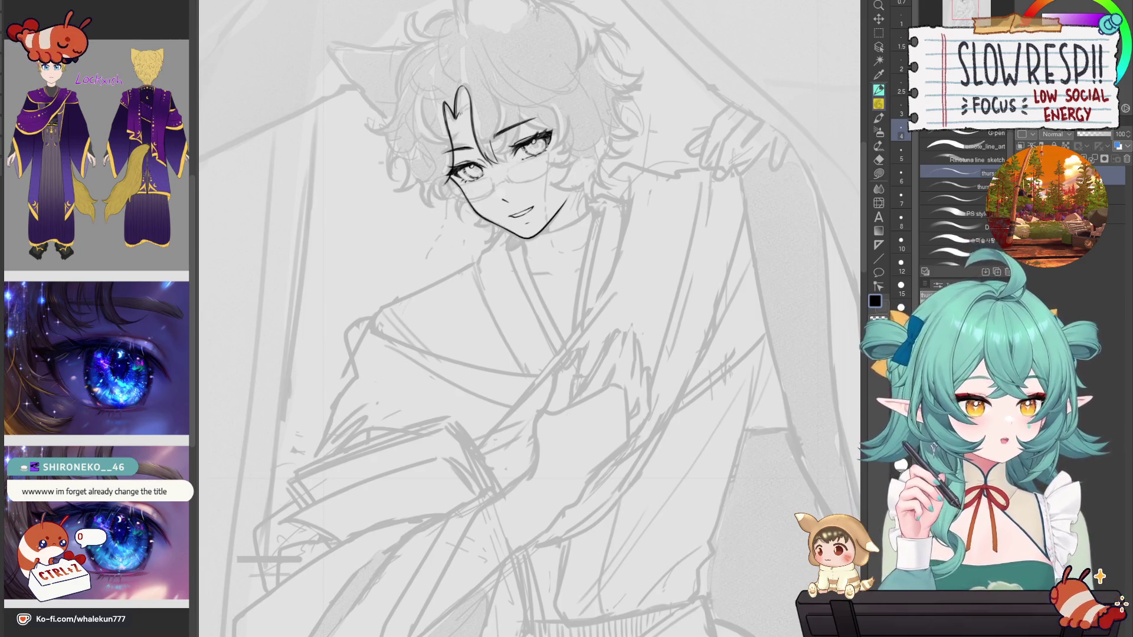
Step: Pan over the face and mirror the canvas to check the drawing, toggling eraser and pen
scroll(643, 334, up, 5)
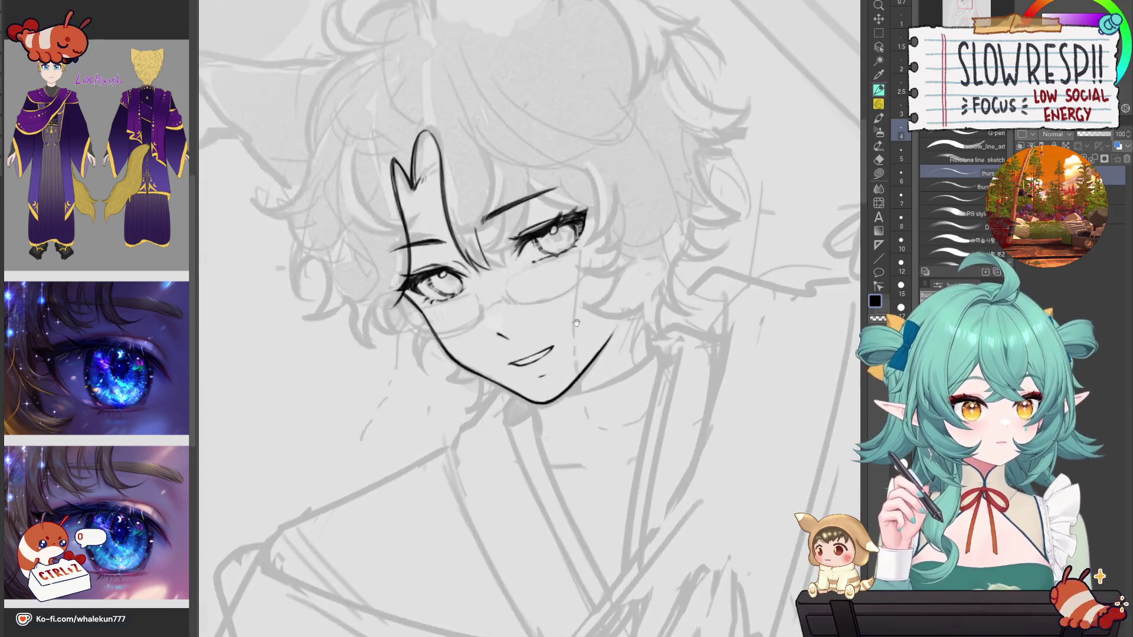
drag(643, 334, 624, 320)
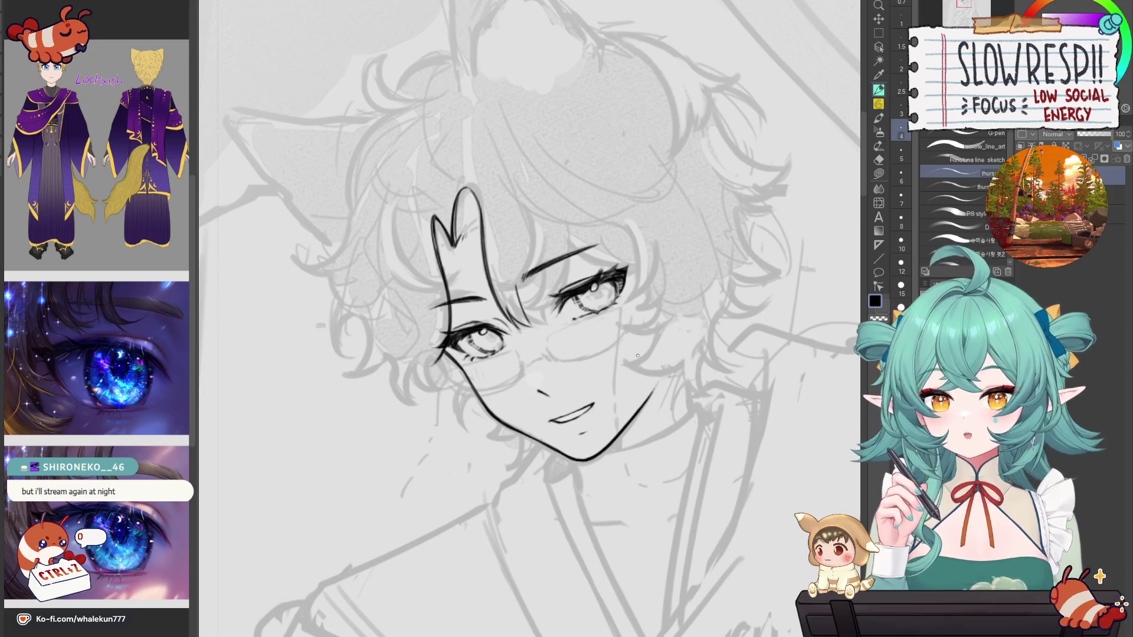
key(h)
key(h)
drag(576, 274, 610, 338)
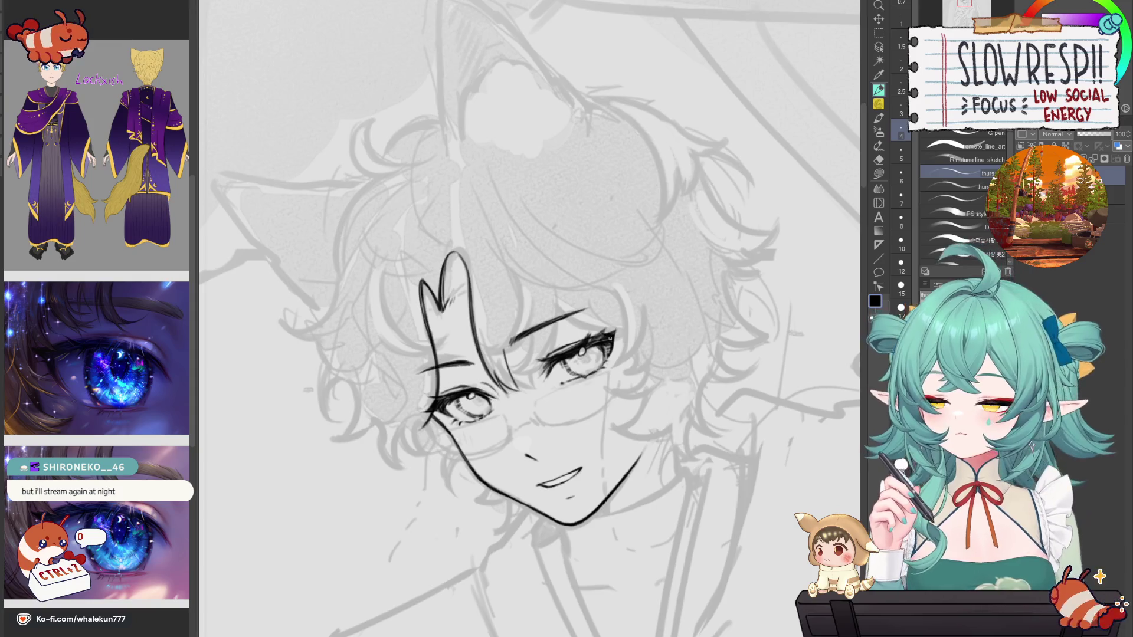
drag(598, 339, 567, 393)
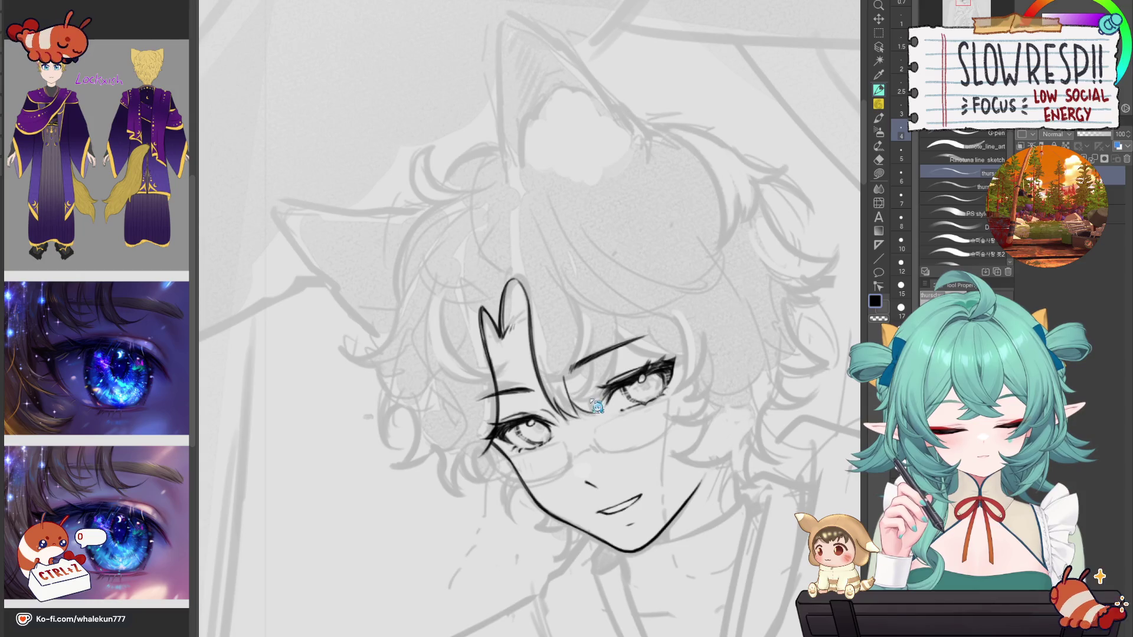
key(e)
key(p)
key(h)
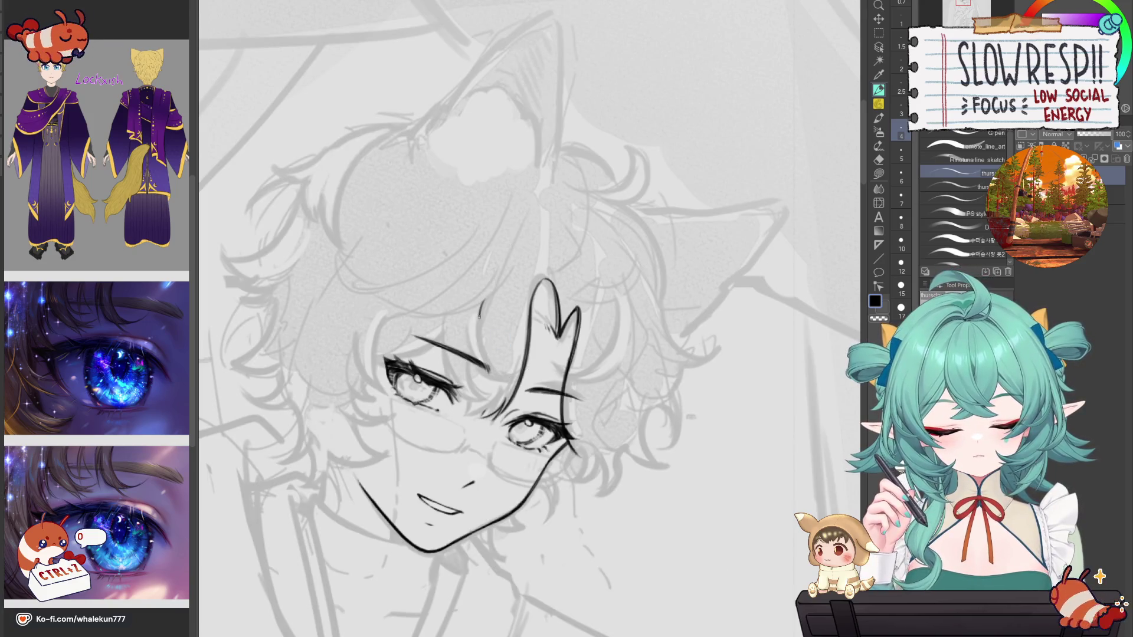
key(h)
Step: Undo the forehead hair strokes and a retried thin strand, leaving only the lock's pointed tip
key(ctrl+z)
drag(576, 291, 580, 375)
key(ctrl+z)
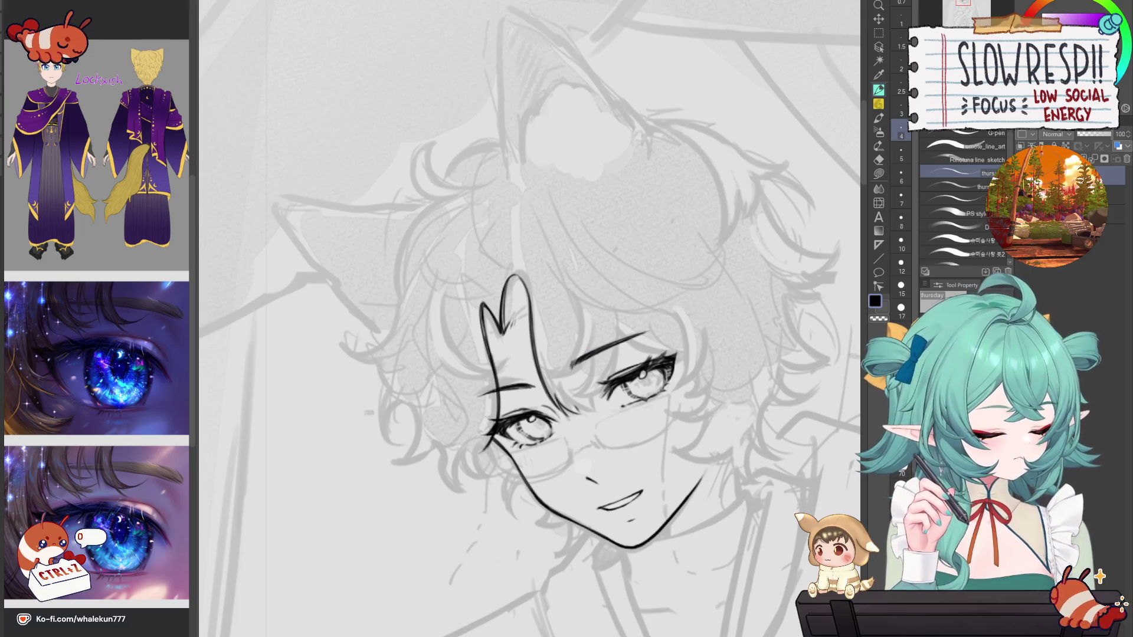
drag(570, 439, 619, 408)
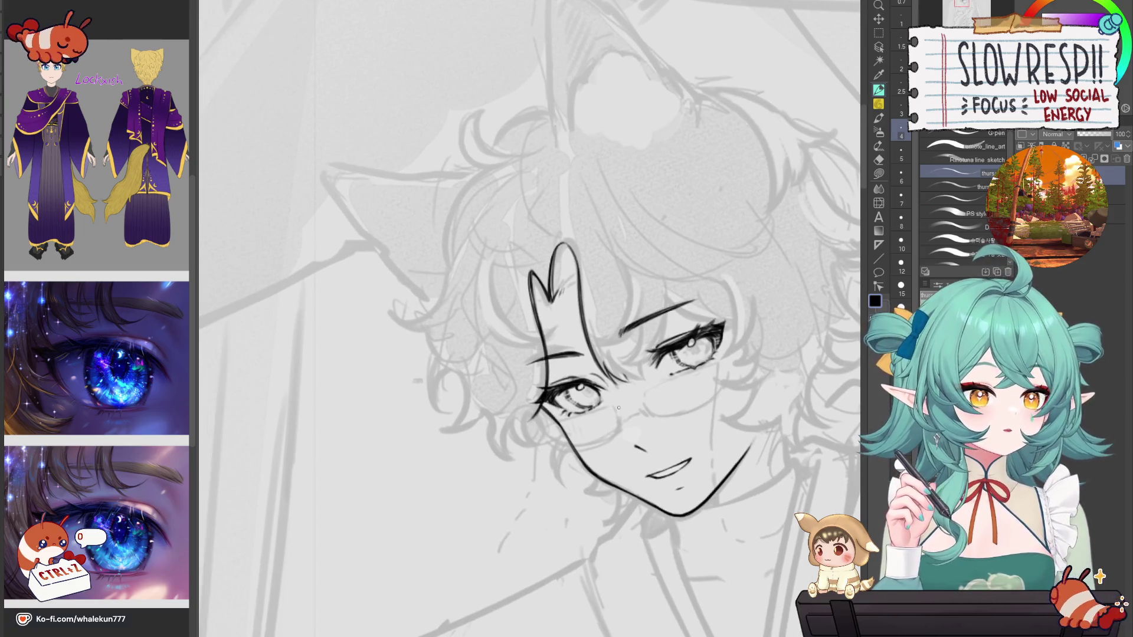
key(ctrl+z)
key(ctrl+z)
key(ctrl+z)
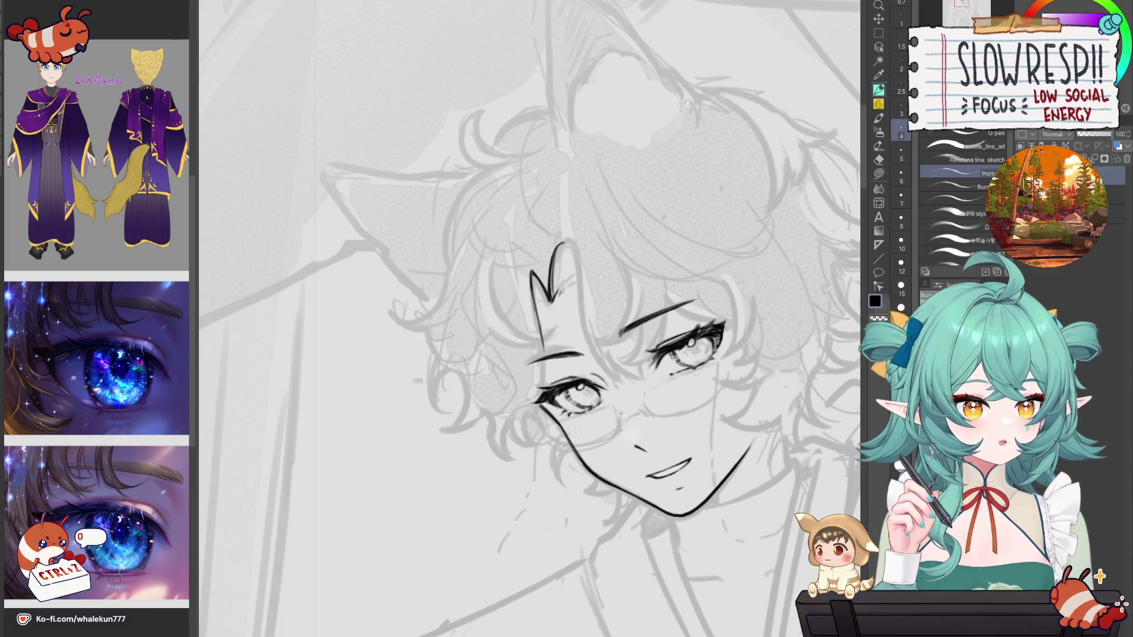
key(ctrl+z)
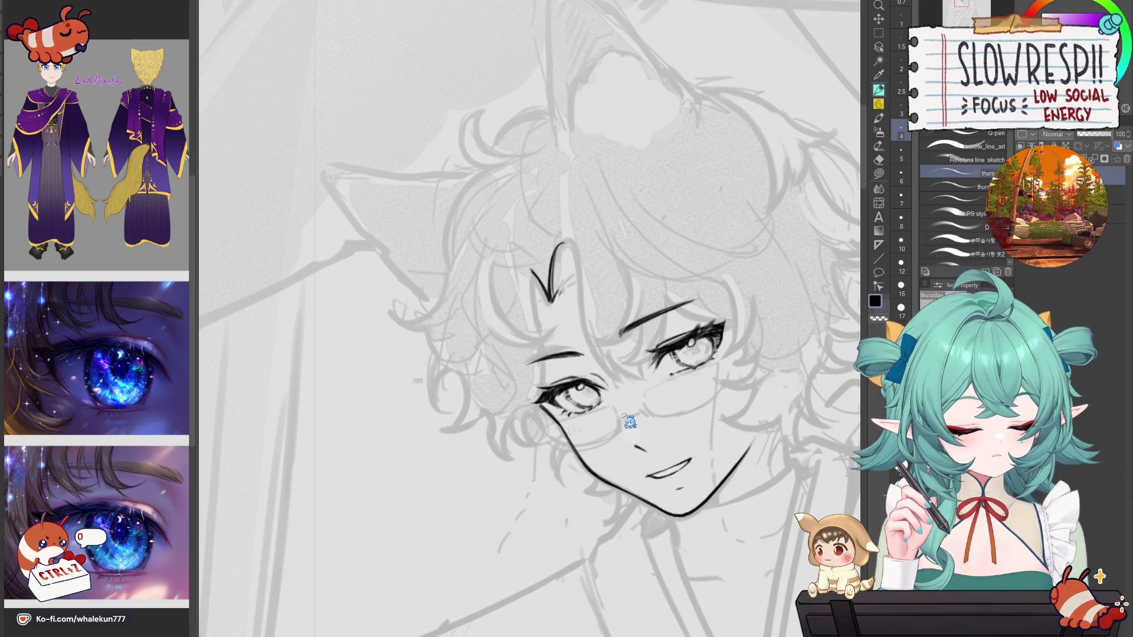
Step: Clear the remaining heart-shaped lock strokes and return to the G-pen over the face
key(ctrl+z)
key(ctrl+z)
key(ctrl+z)
key(ctrl+z)
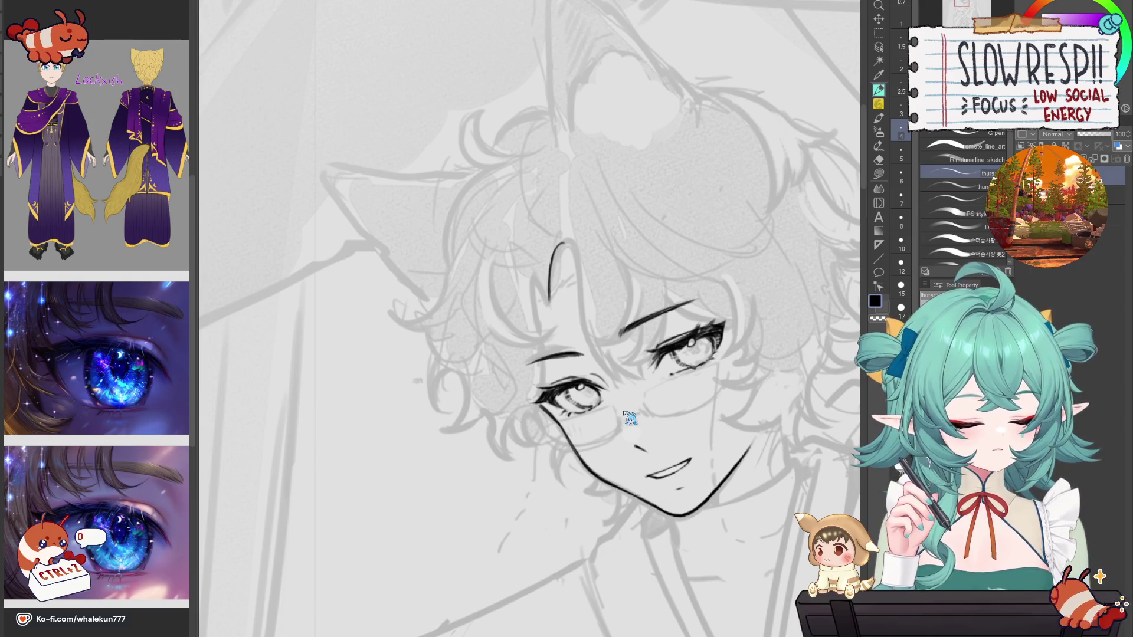
key(e)
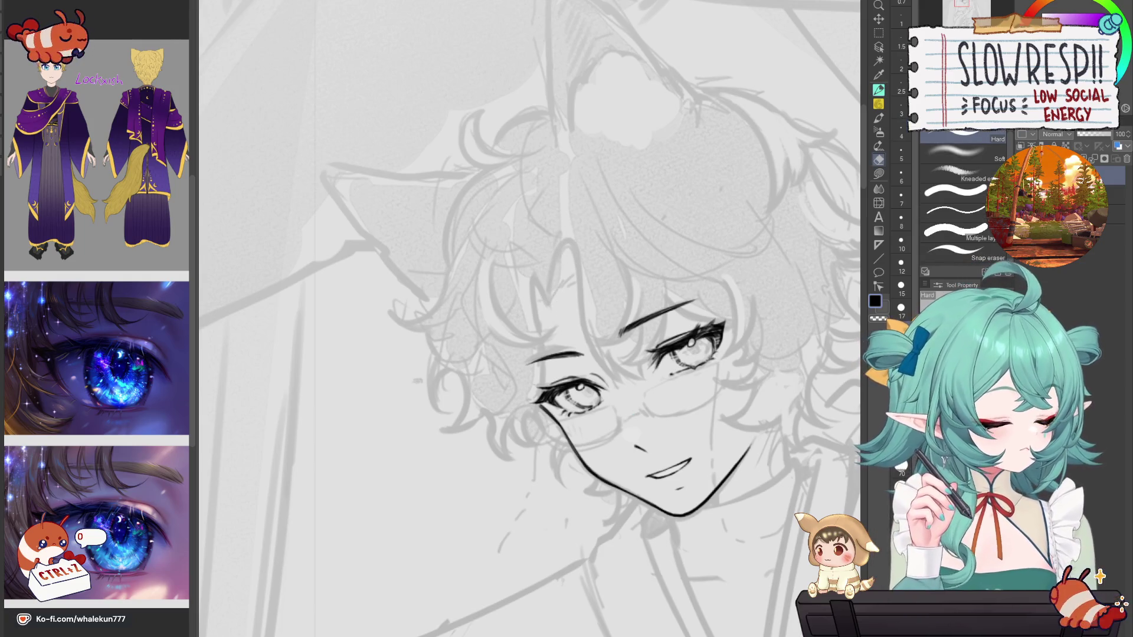
key(p)
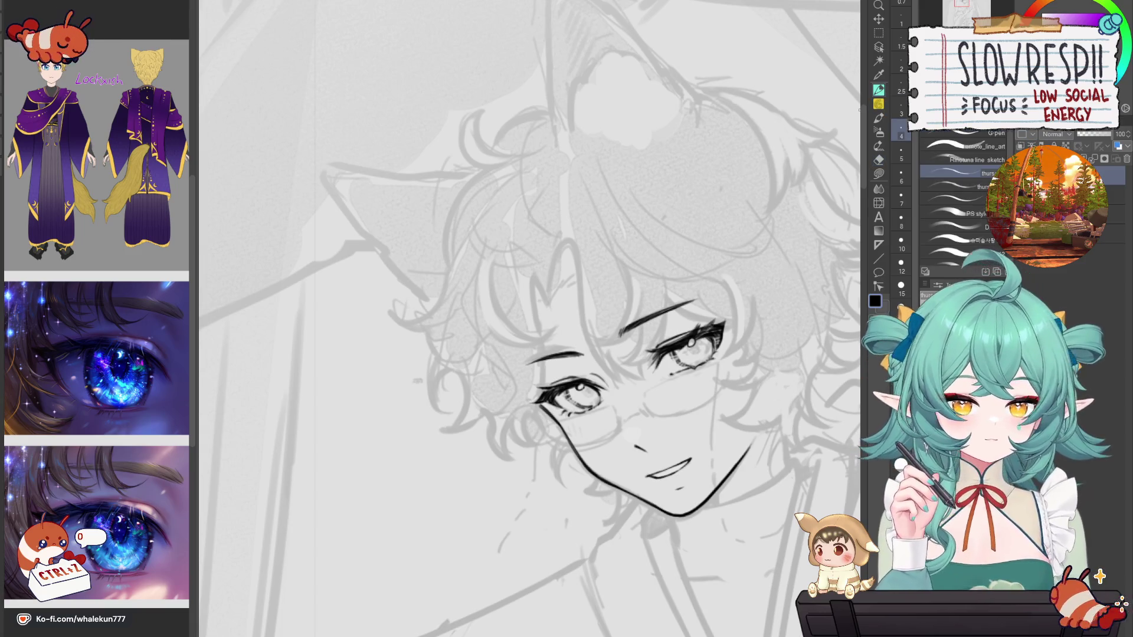
mouse_move(763, 422)
mouse_down()
mouse_move(755, 323)
mouse_move(677, 273)
mouse_move(681, 288)
mouse_up()
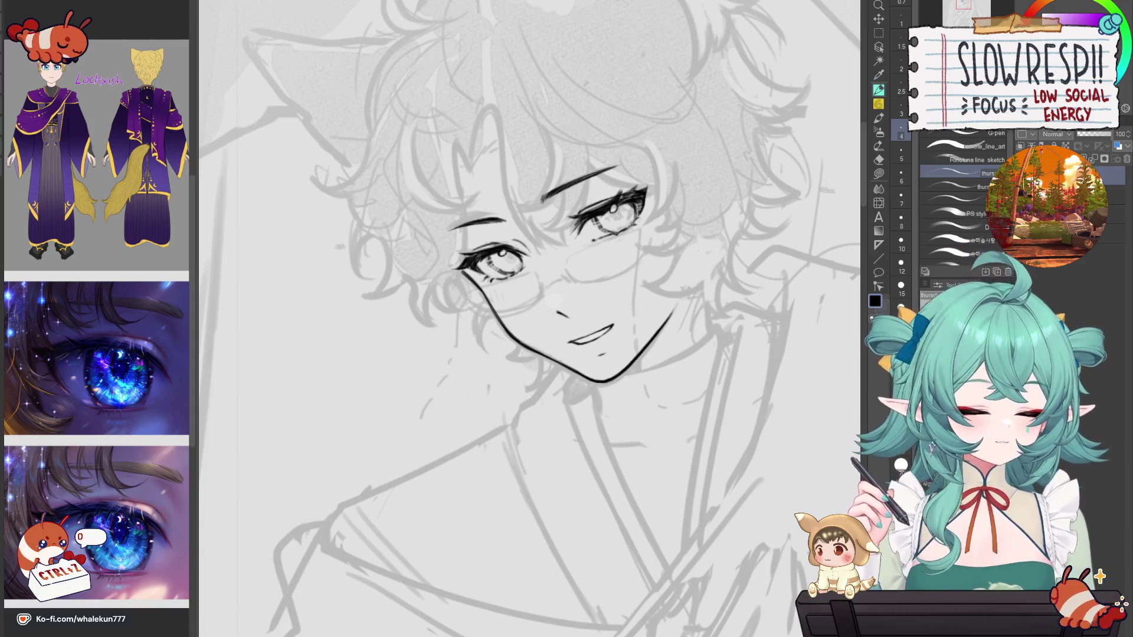
mouse_move(645, 227)
mouse_down()
mouse_move(649, 328)
mouse_move(708, 390)
mouse_up()
Step: Draw the curved line beside the left eyebrow, retrying it several times
drag(534, 335, 524, 394)
key(ctrl+z)
drag(518, 309, 531, 420)
key(ctrl+z)
key(ctrl+z)
mouse_move(525, 329)
mouse_down()
mouse_move(536, 341)
mouse_move(531, 425)
mouse_up()
drag(513, 435, 525, 444)
key(ctrl+z)
key(ctrl+z)
drag(517, 304, 522, 438)
key(ctrl+z)
Step: Redraw the final line beside the left eyebrow and zoom in on the forehead
drag(518, 305, 532, 410)
drag(607, 340, 630, 287)
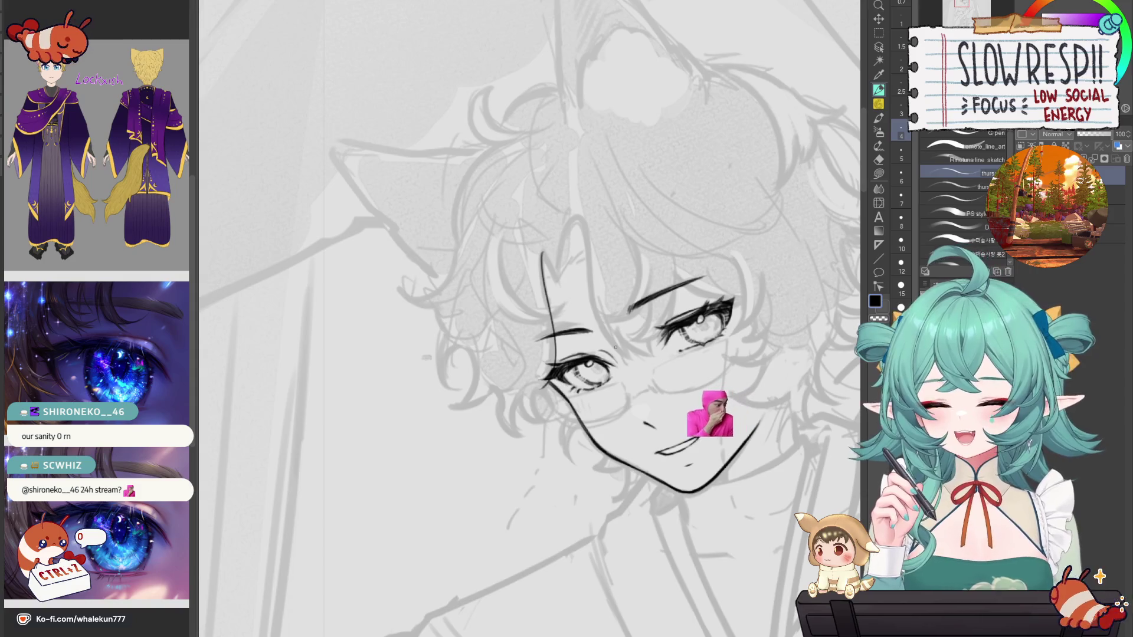
drag(587, 361, 596, 347)
scroll(568, 235, up, 3)
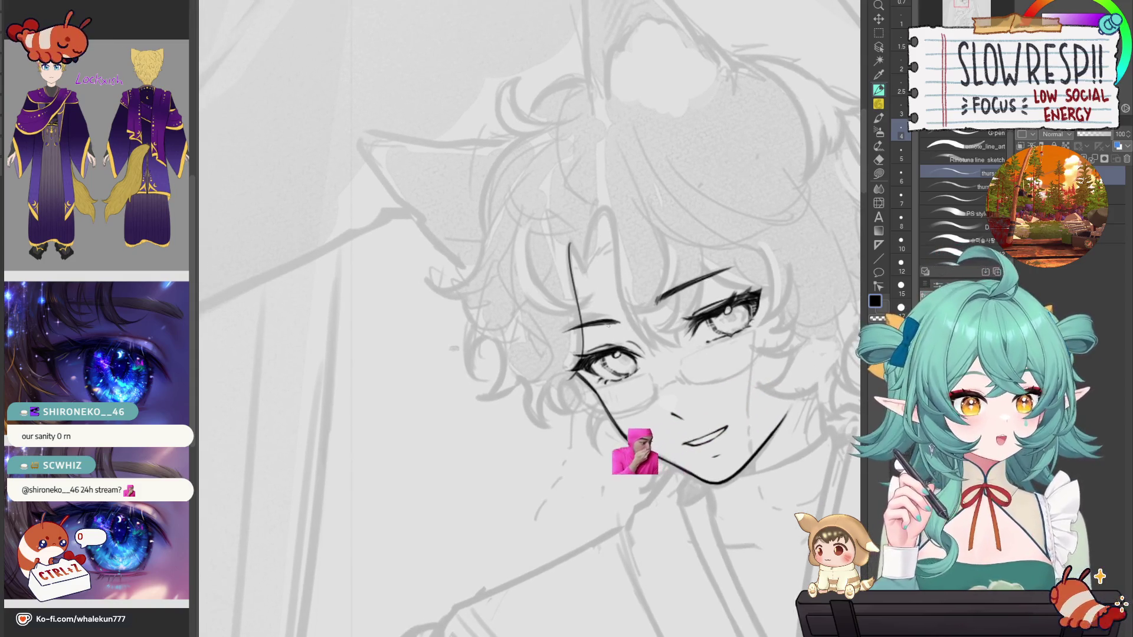
Step: Draw the curved hair line down from the forehead, checking it in the mirrored view
drag(559, 229, 583, 274)
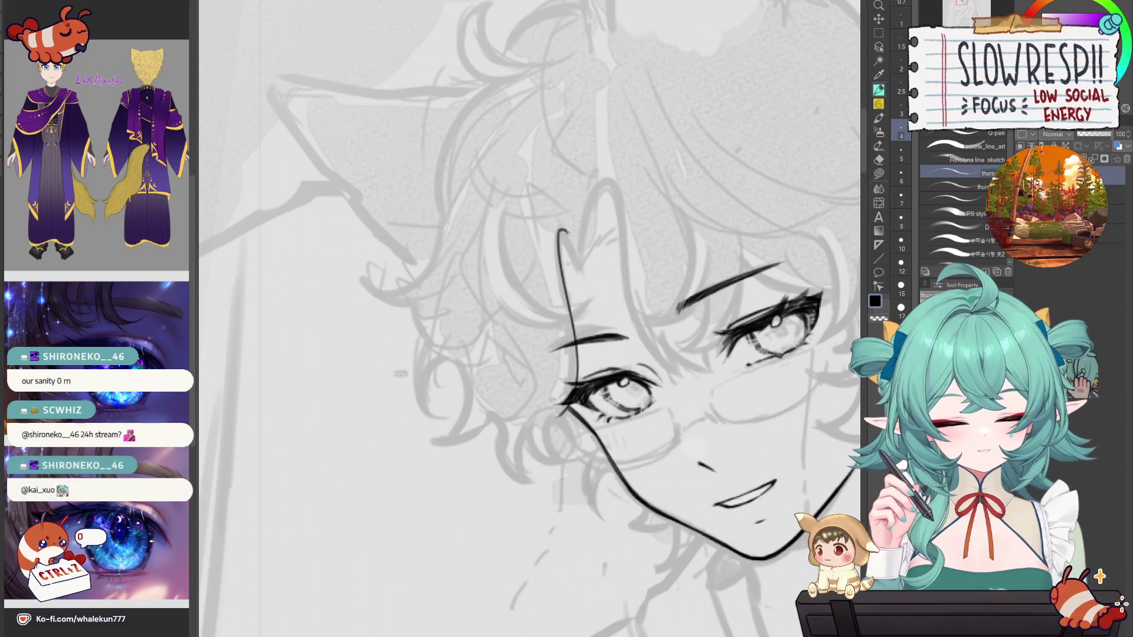
key(ctrl+z)
drag(560, 227, 589, 306)
key(ctrl+z)
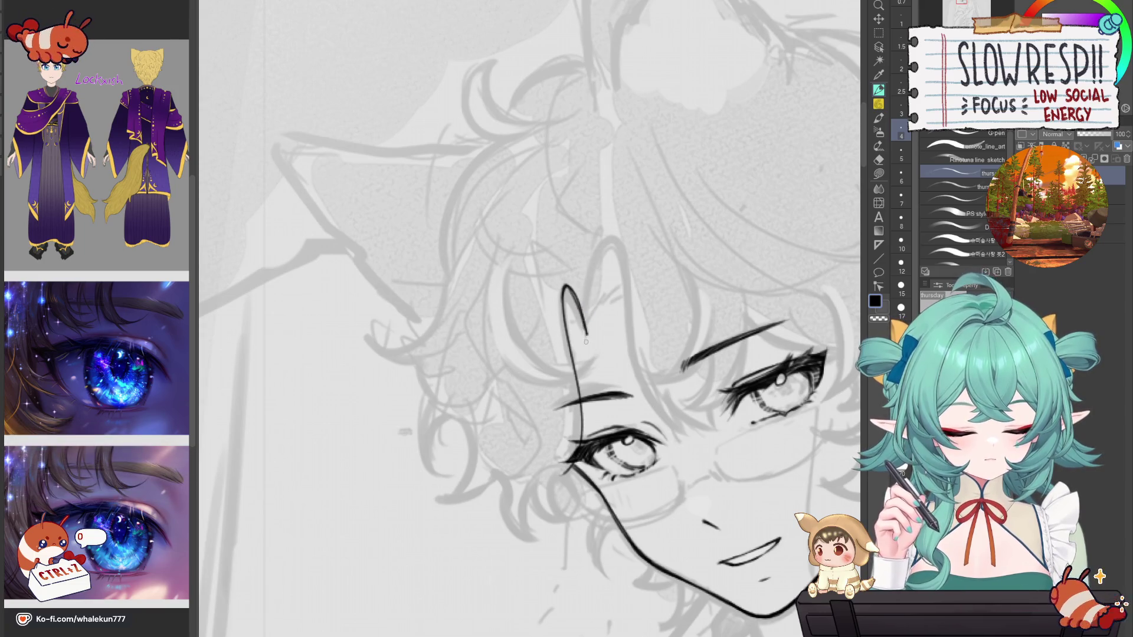
key(h)
drag(544, 332, 670, 376)
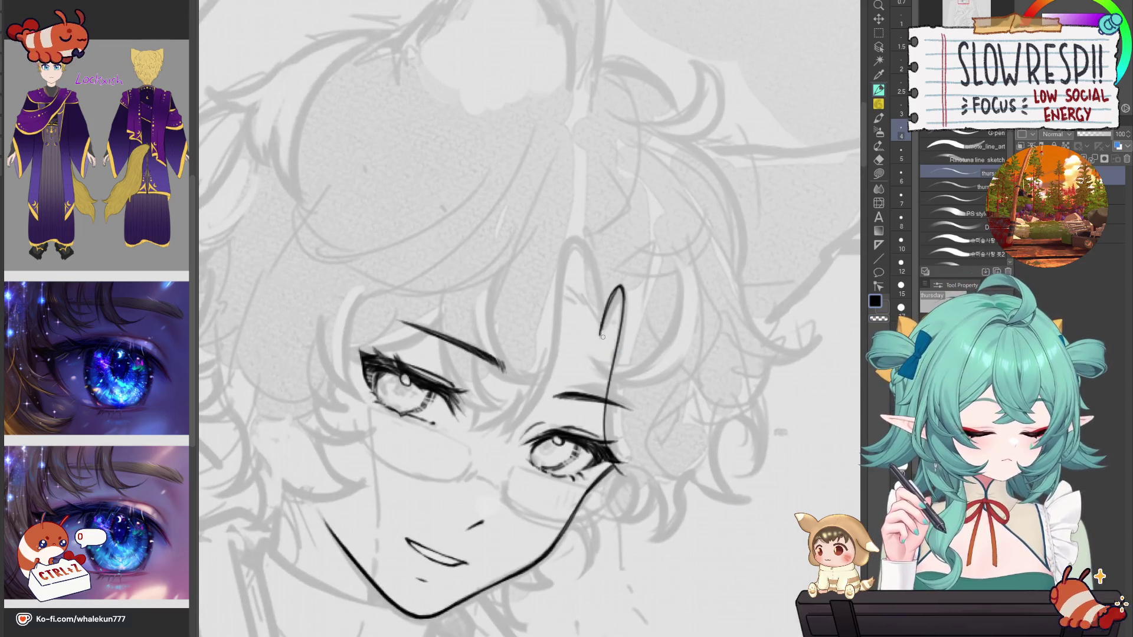
key(h)
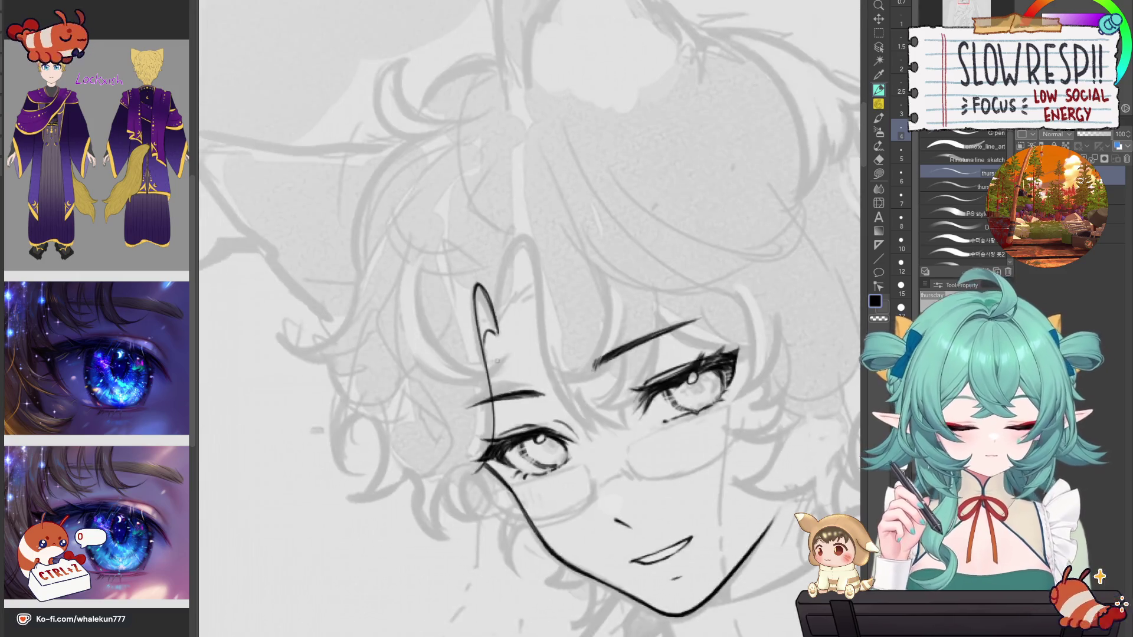
Step: Extend the hooked lock line down beside the left eye, then mirror to check it
drag(477, 286, 497, 428)
key(ctrl+z)
drag(476, 282, 487, 381)
key(ctrl+z)
key(ctrl+z)
drag(479, 299, 494, 395)
drag(474, 283, 495, 402)
drag(478, 335, 495, 437)
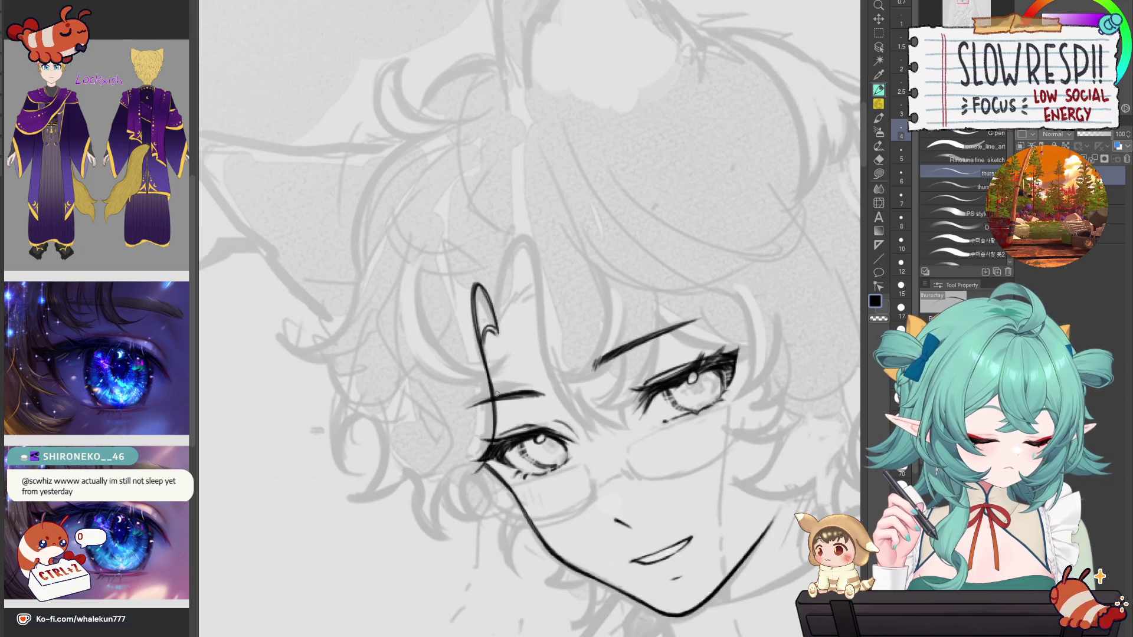
key(h)
drag(642, 545, 643, 386)
key(h)
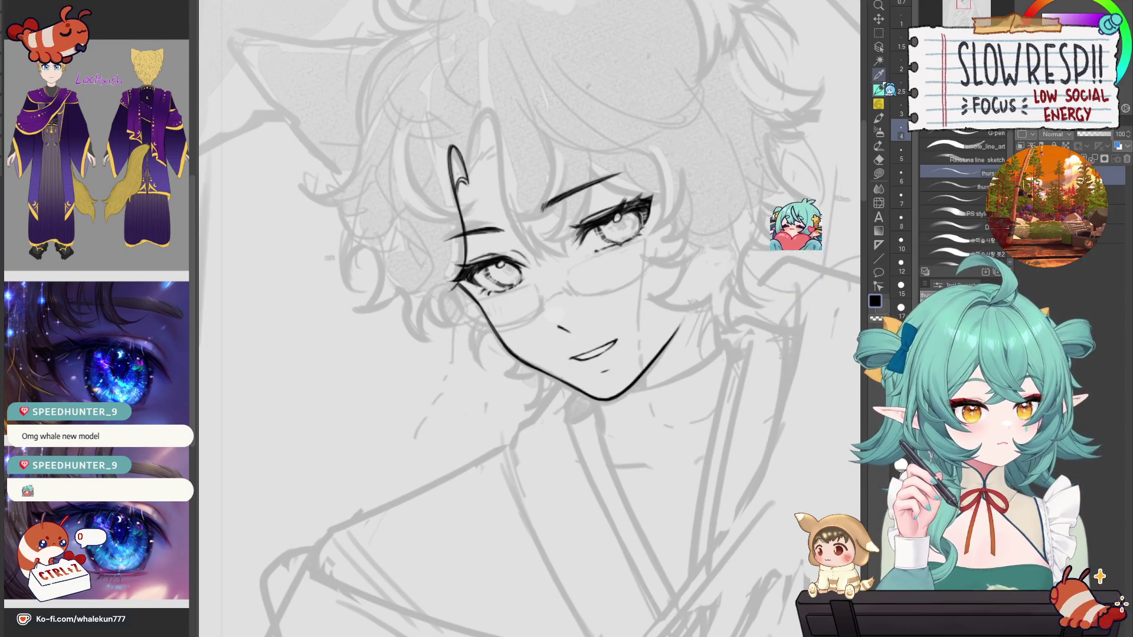
key(h)
key(h)
key(minus)
key(minus)
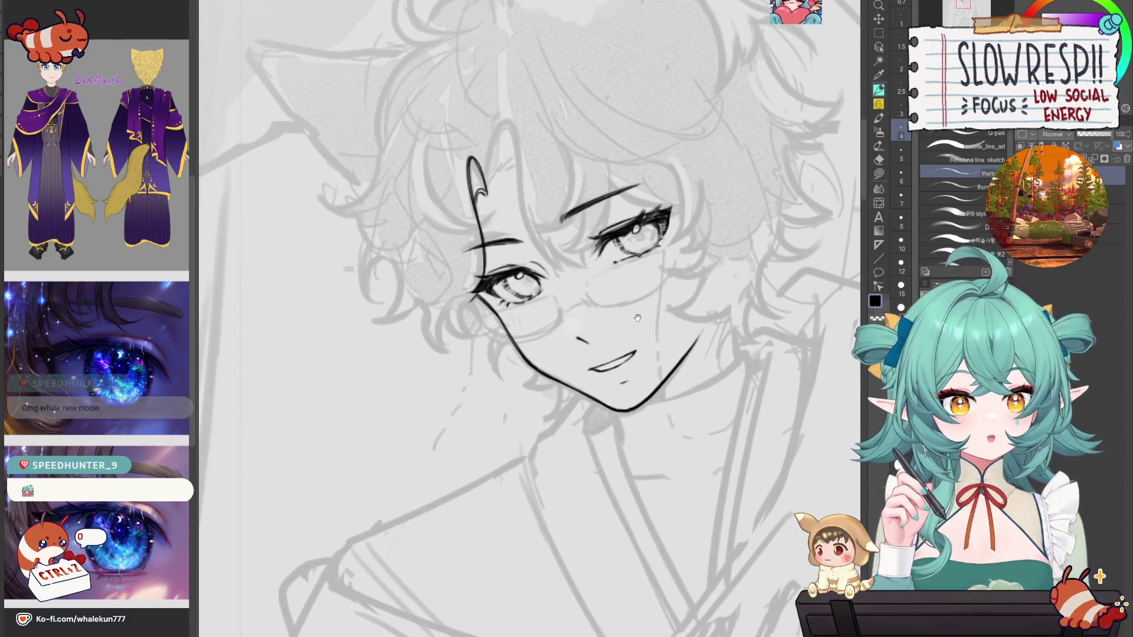
key(ctrl+plus)
key(ctrl+plus)
key(ctrl+plus)
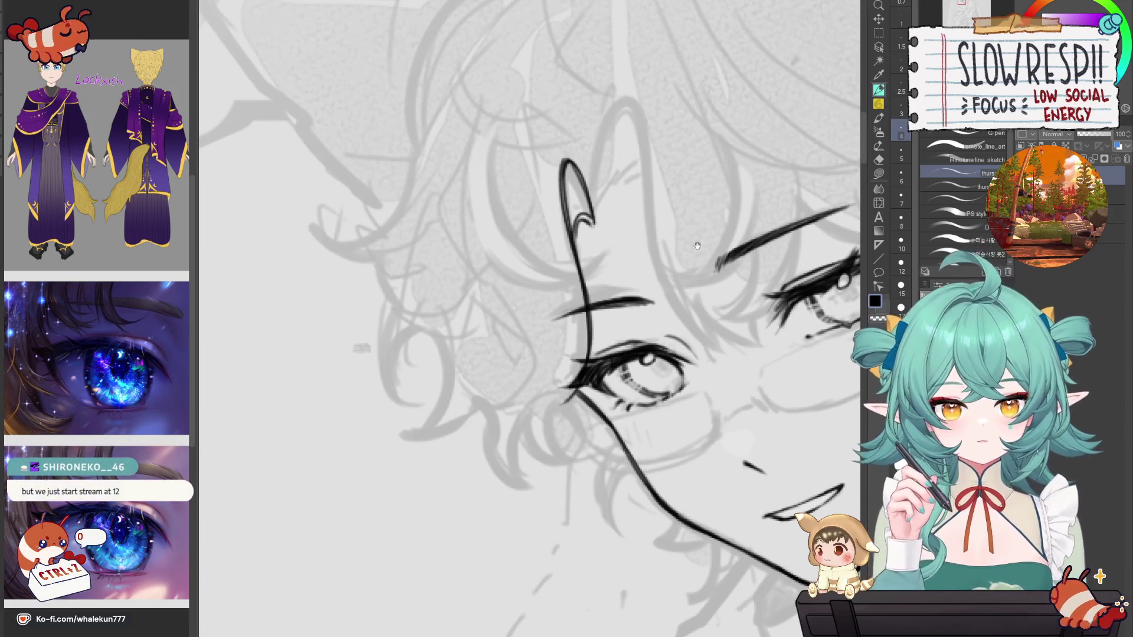
drag(662, 306, 675, 329)
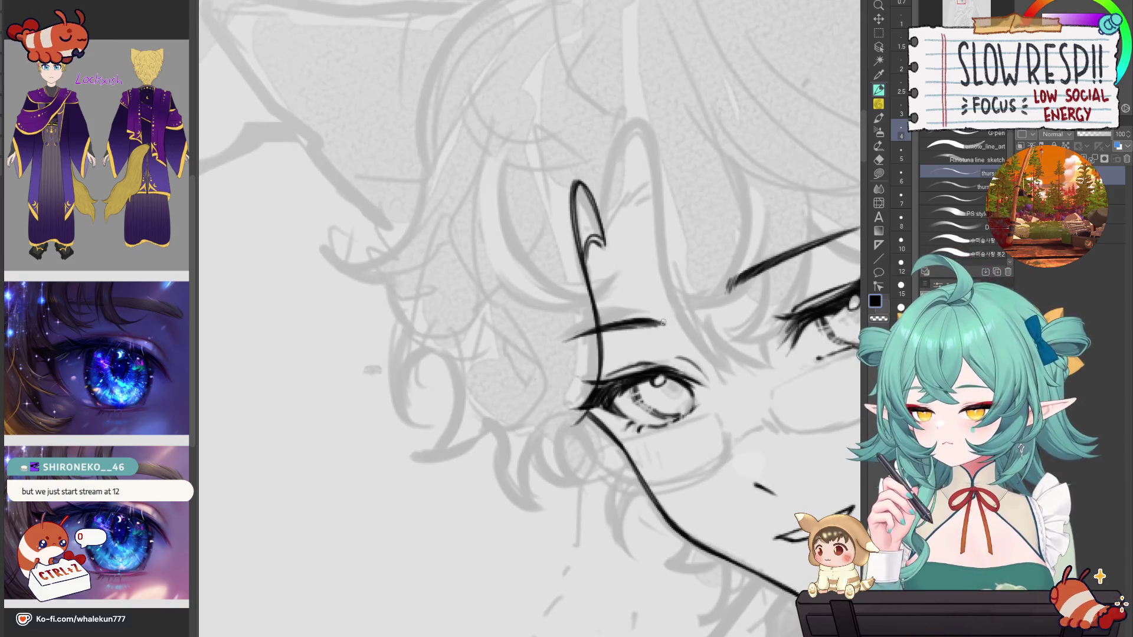
key(h)
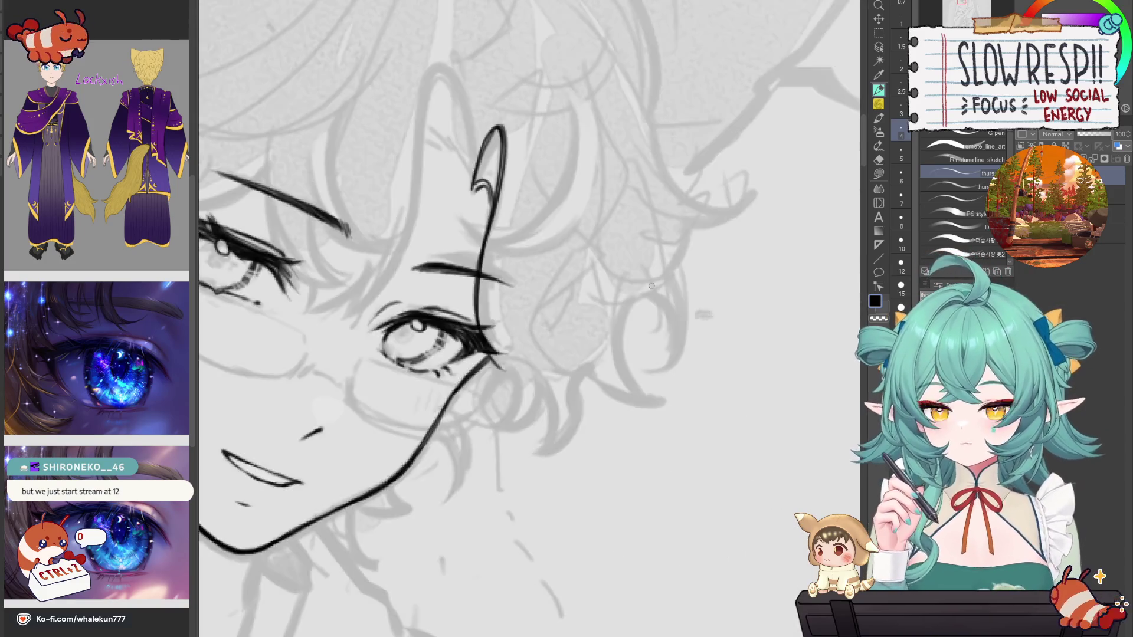
drag(651, 286, 734, 288)
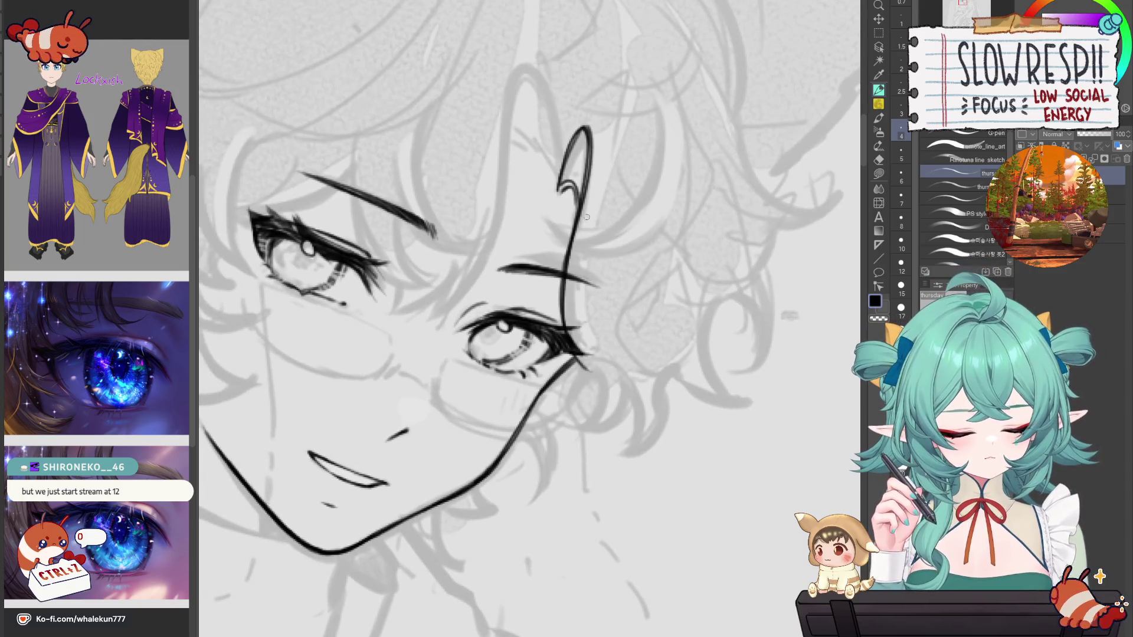
scroll(638, 233, down, 5)
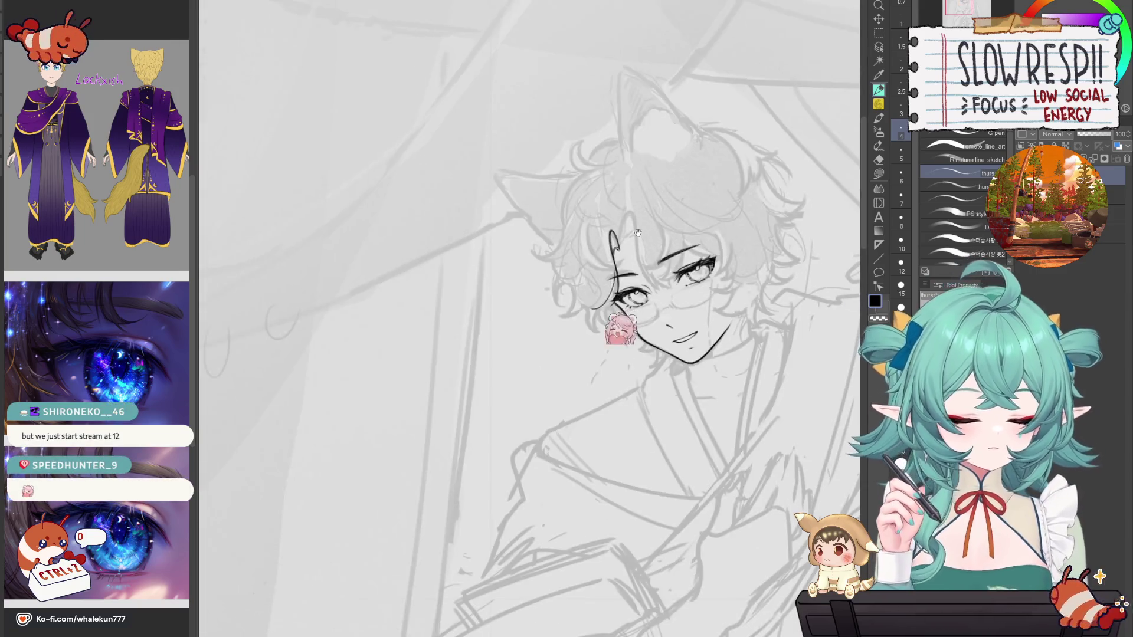
Step: Add a dark hair stroke beside the left curl of the hair
scroll(638, 233, up, 4)
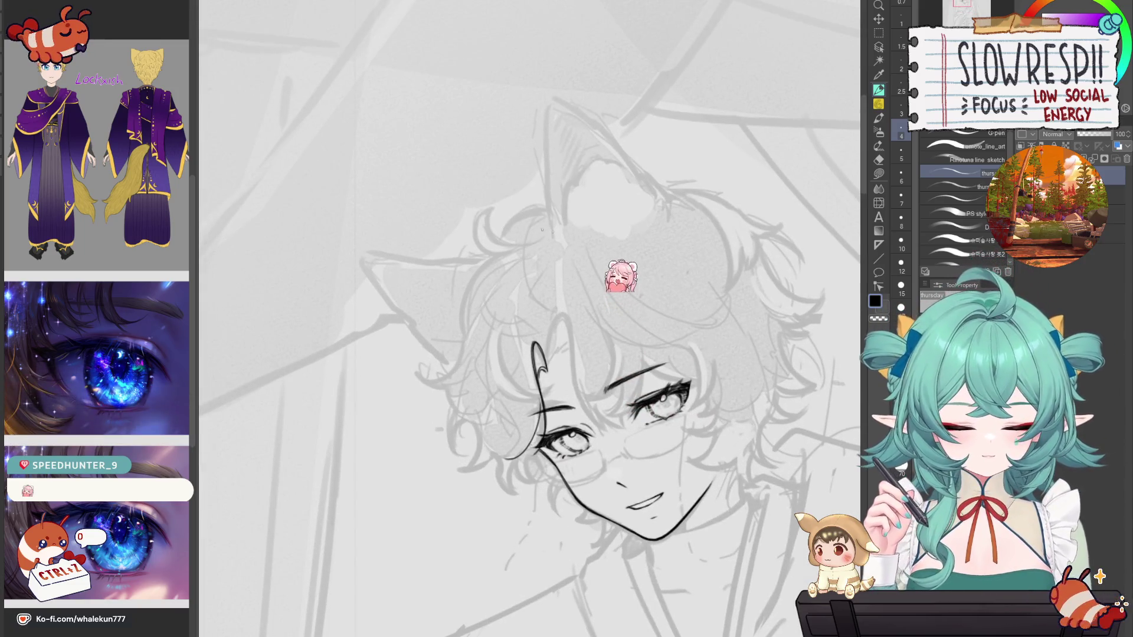
drag(641, 324, 586, 245)
mouse_move(501, 235)
mouse_down()
mouse_move(495, 255)
mouse_move(503, 236)
mouse_up()
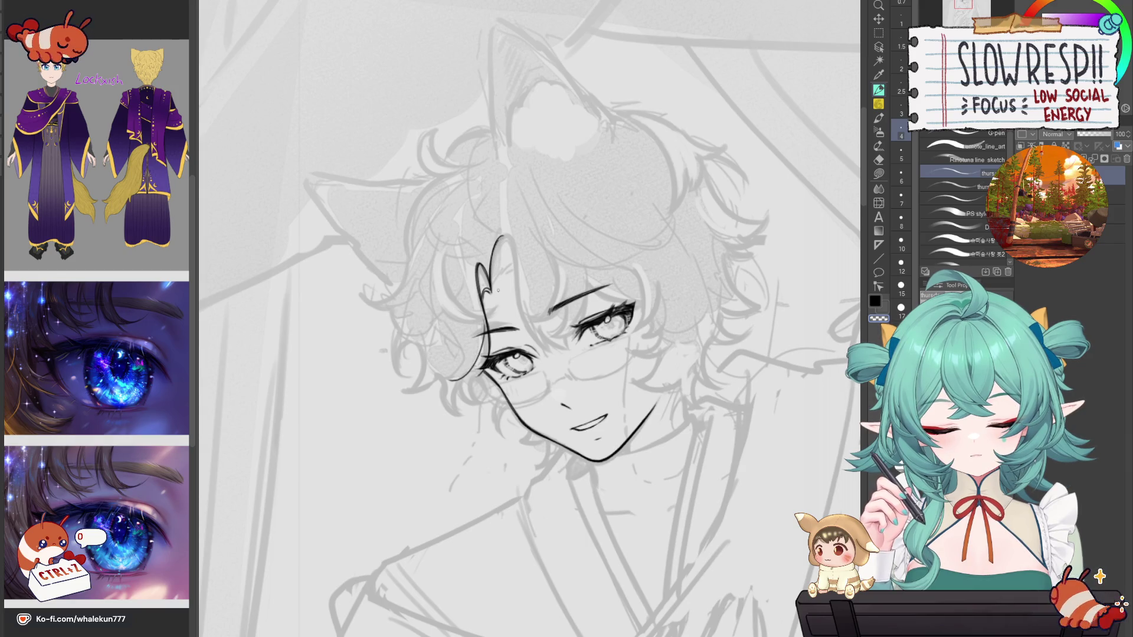
drag(490, 289, 502, 236)
key(ctrl+z)
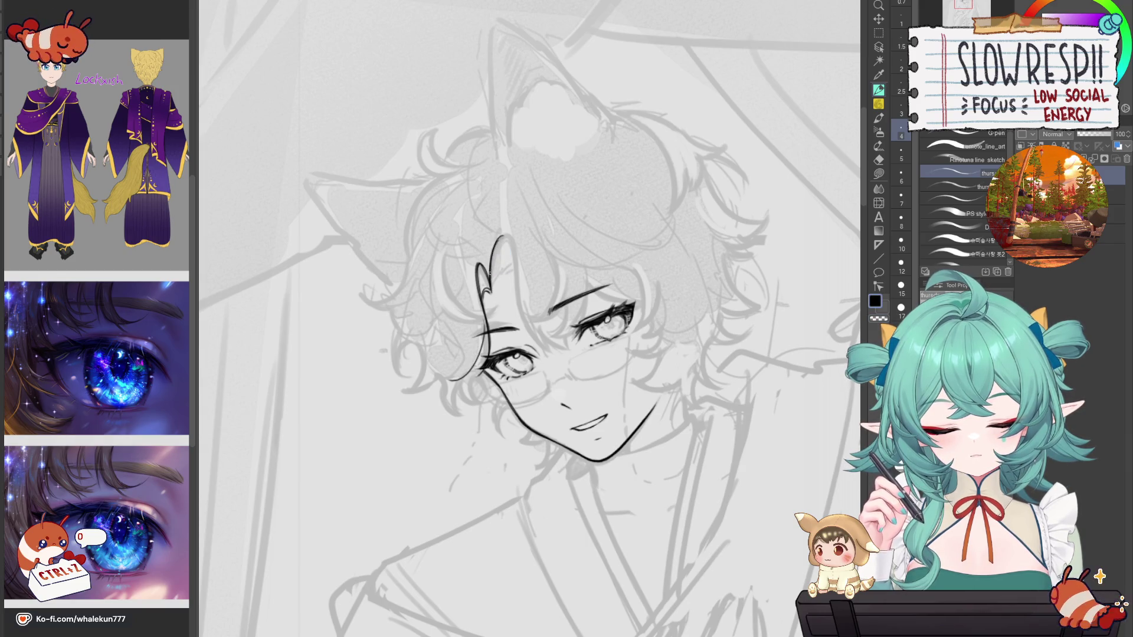
drag(493, 288, 502, 237)
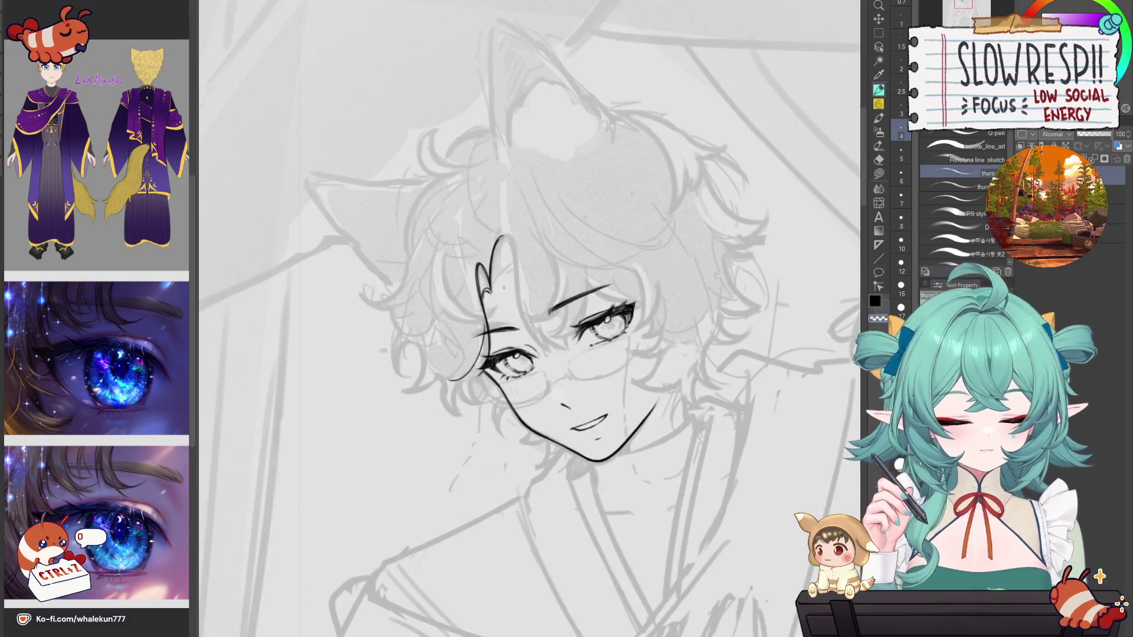
Step: Ink the bangs curve across the forehead, mirroring the canvas to check the lines
key(h)
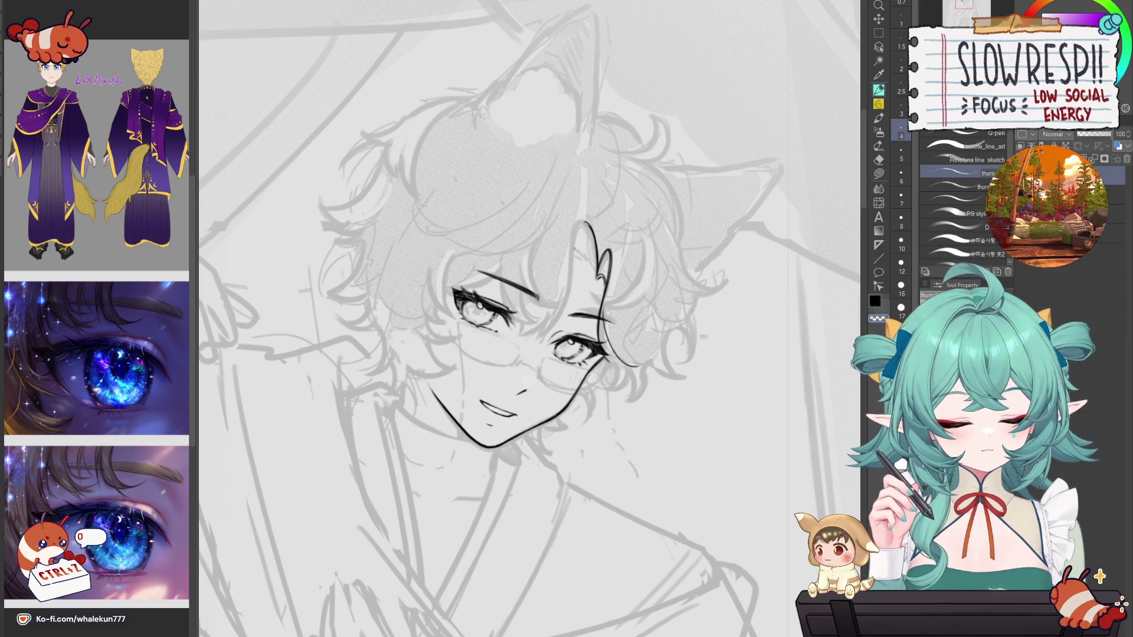
scroll(572, 246, up, 2)
key(ctrl+z)
mouse_move(592, 213)
mouse_down()
mouse_move(534, 413)
mouse_move(572, 254)
mouse_move(524, 389)
mouse_move(571, 243)
mouse_move(522, 402)
mouse_up()
key(ctrl+z)
key(ctrl+z)
key(ctrl+z)
key(ctrl+z)
key(h)
drag(570, 353, 570, 407)
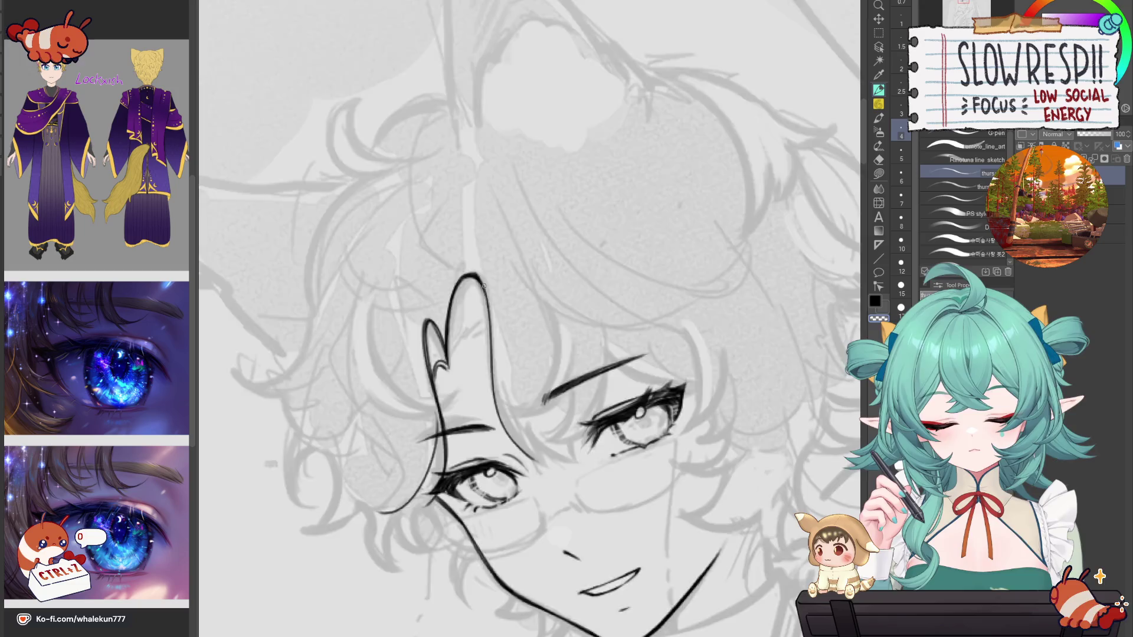
Step: Undo the stray short hair stroke near the bangs, mirror to check, and zoom out
key(h)
key(h)
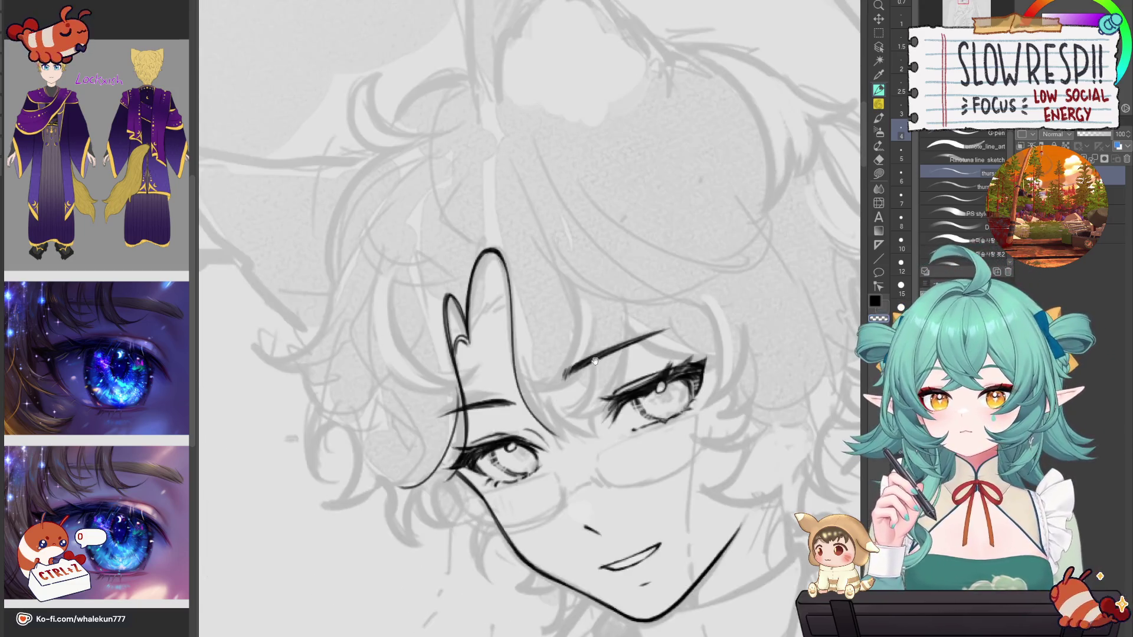
mouse_move(594, 361)
mouse_down()
mouse_move(581, 302)
mouse_move(595, 364)
mouse_up()
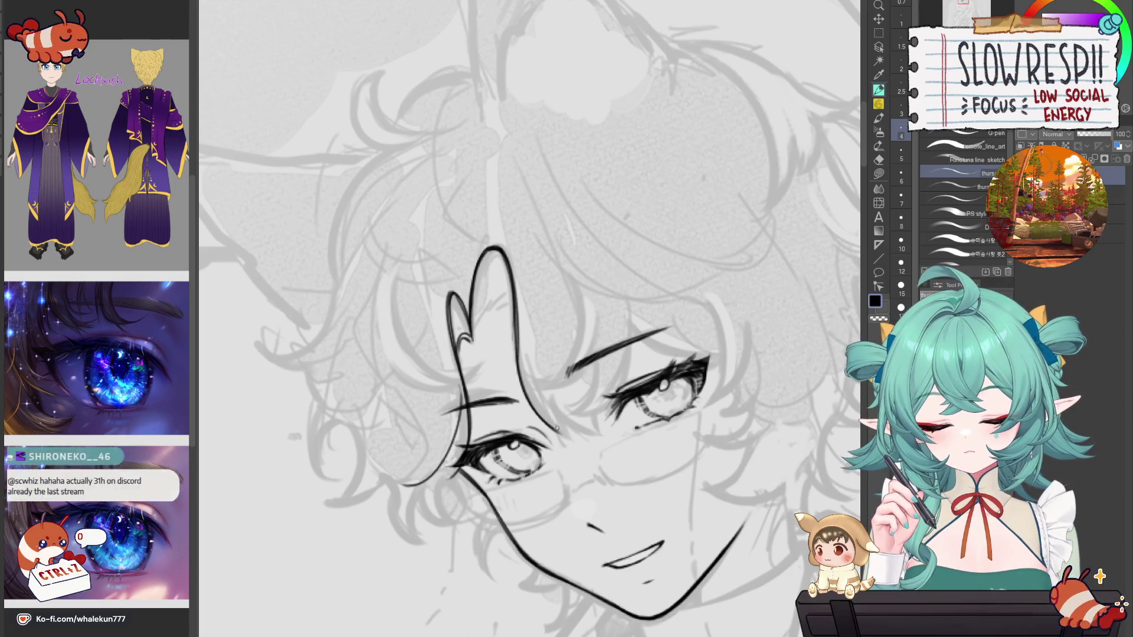
drag(556, 366, 571, 373)
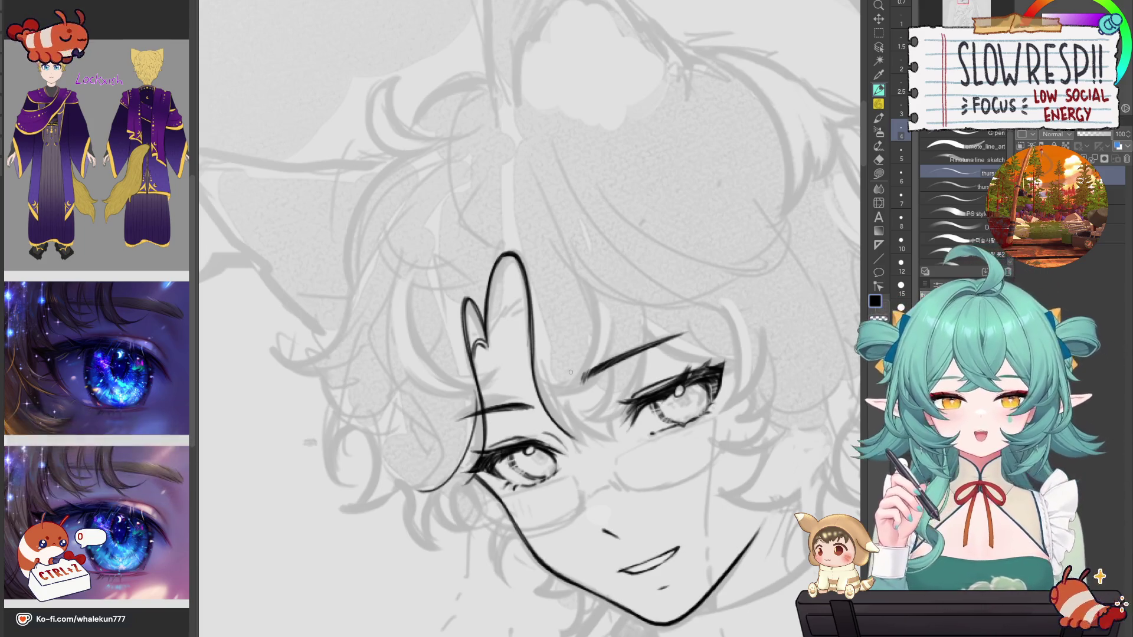
drag(609, 376, 701, 326)
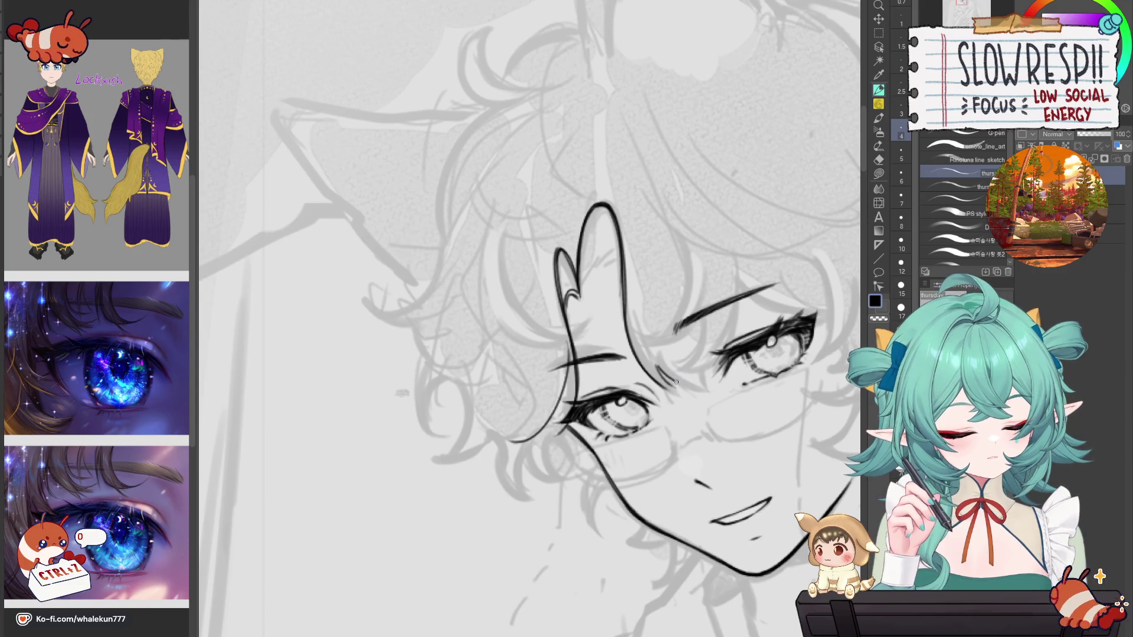
key(ctrl+z)
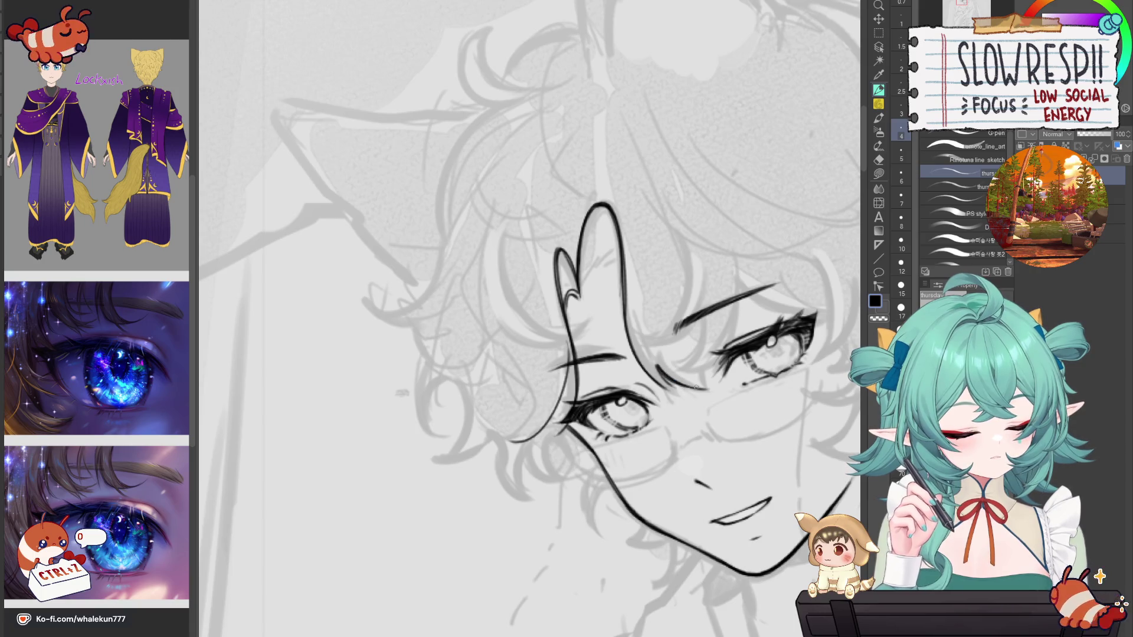
key(h)
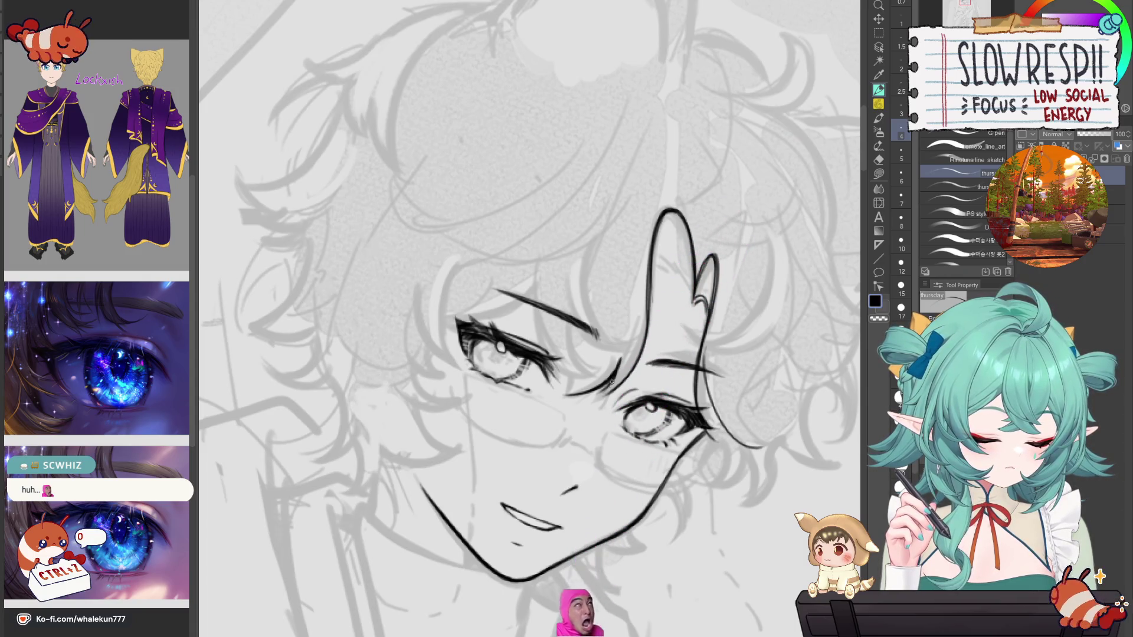
key(h)
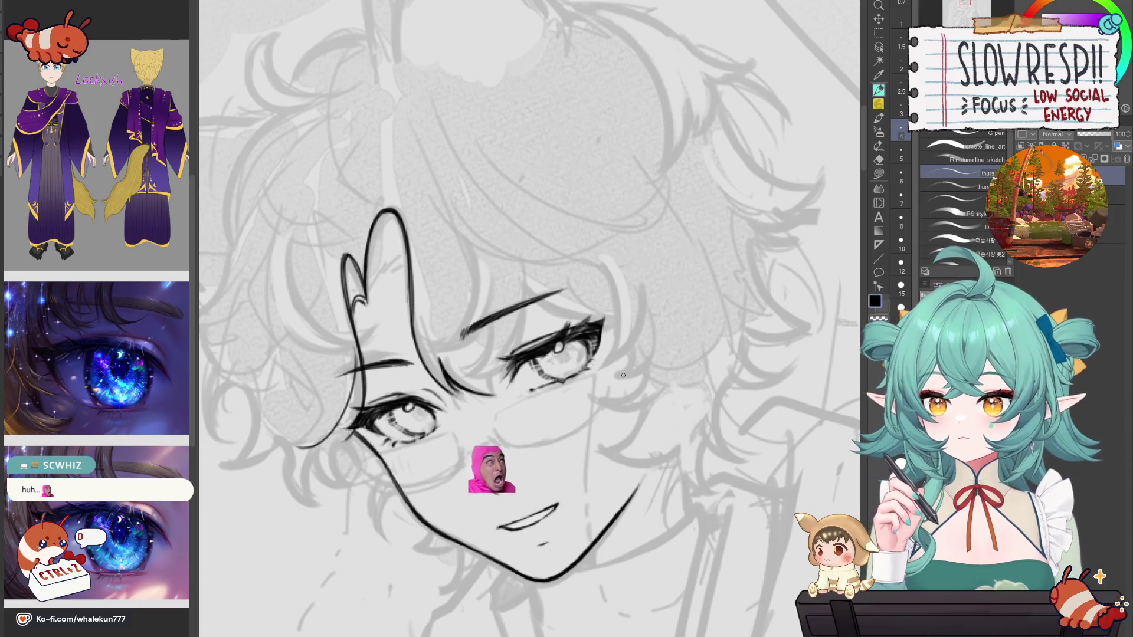
drag(408, 291, 509, 332)
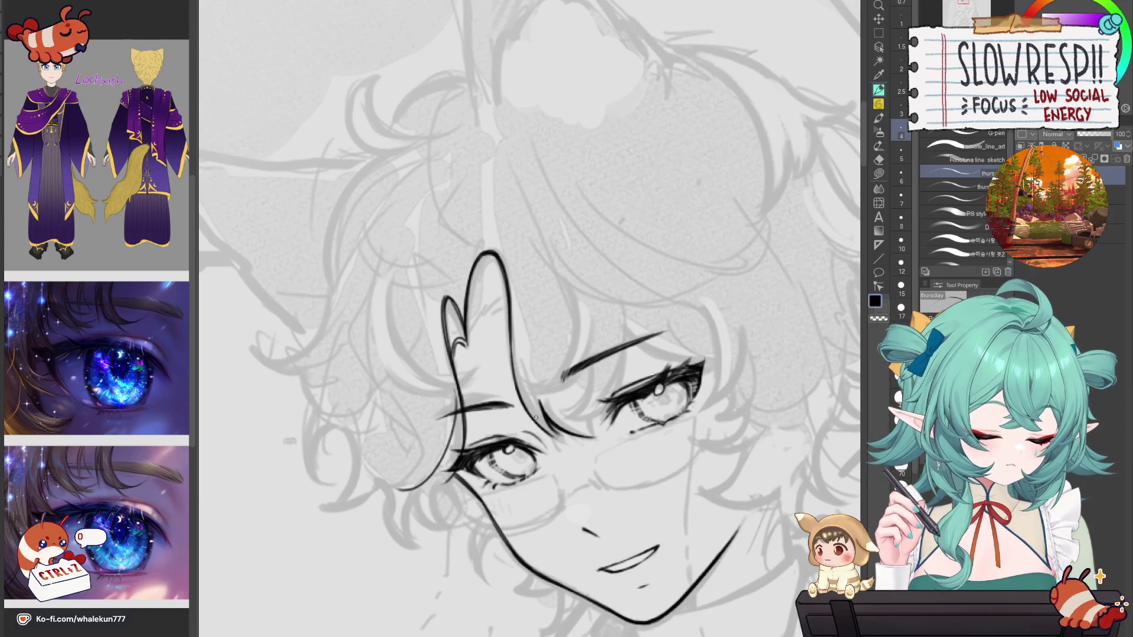
scroll(535, 380, down, 5)
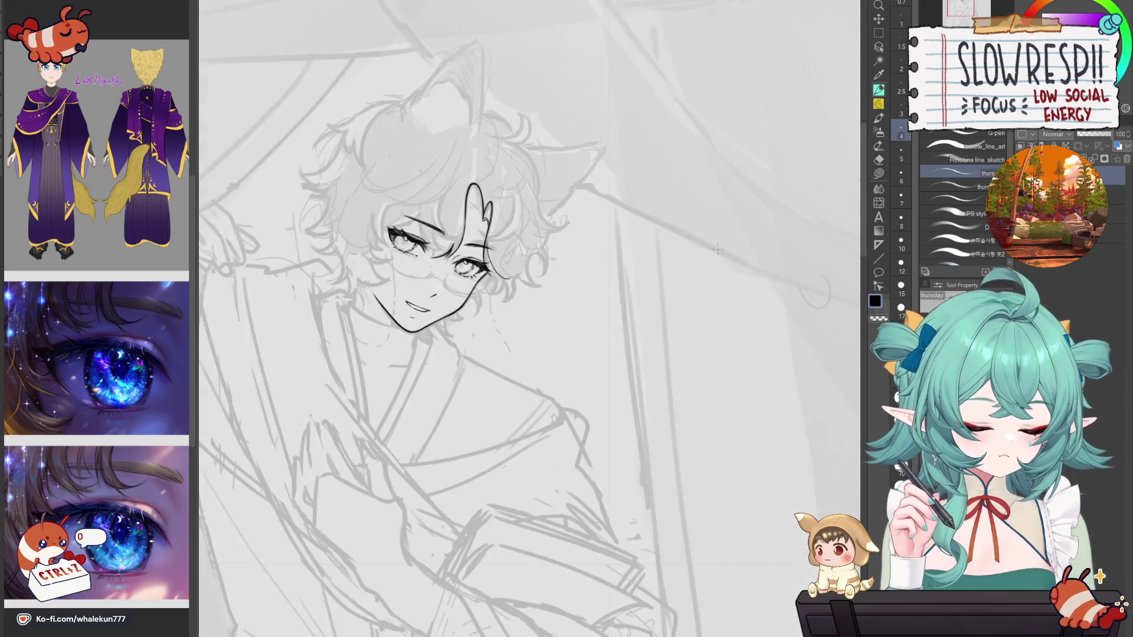
Step: Undo the hair stroke left of the main strand and retry it as a shorter line
scroll(693, 255, up, 3)
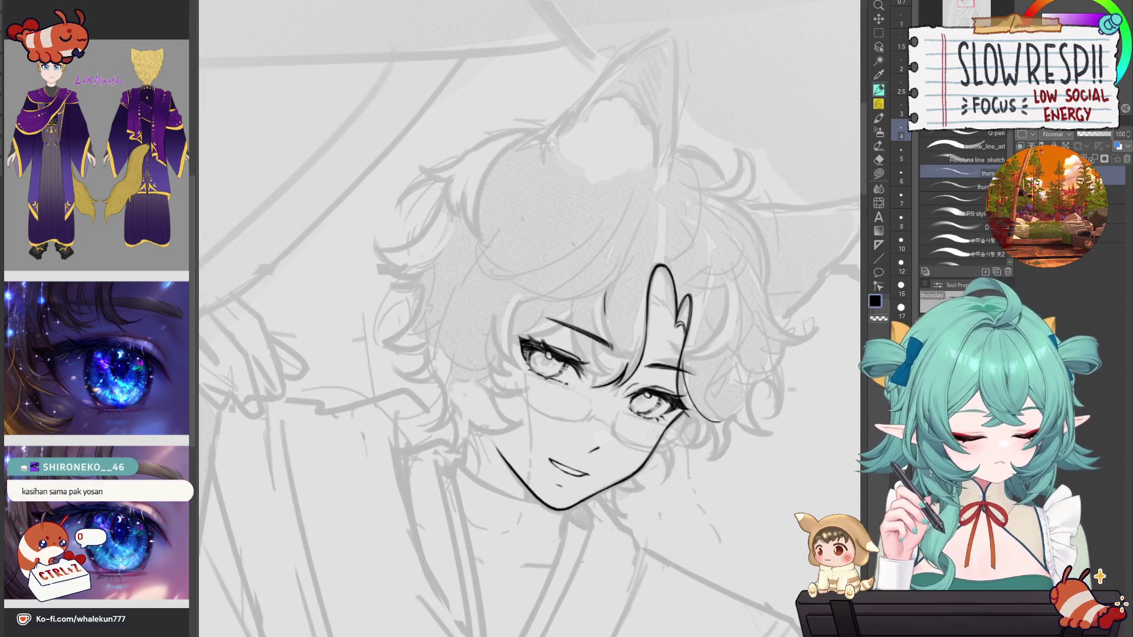
key(ctrl+z)
mouse_move(604, 294)
mouse_down()
mouse_move(613, 331)
mouse_move(610, 288)
mouse_up()
key(ctrl+z)
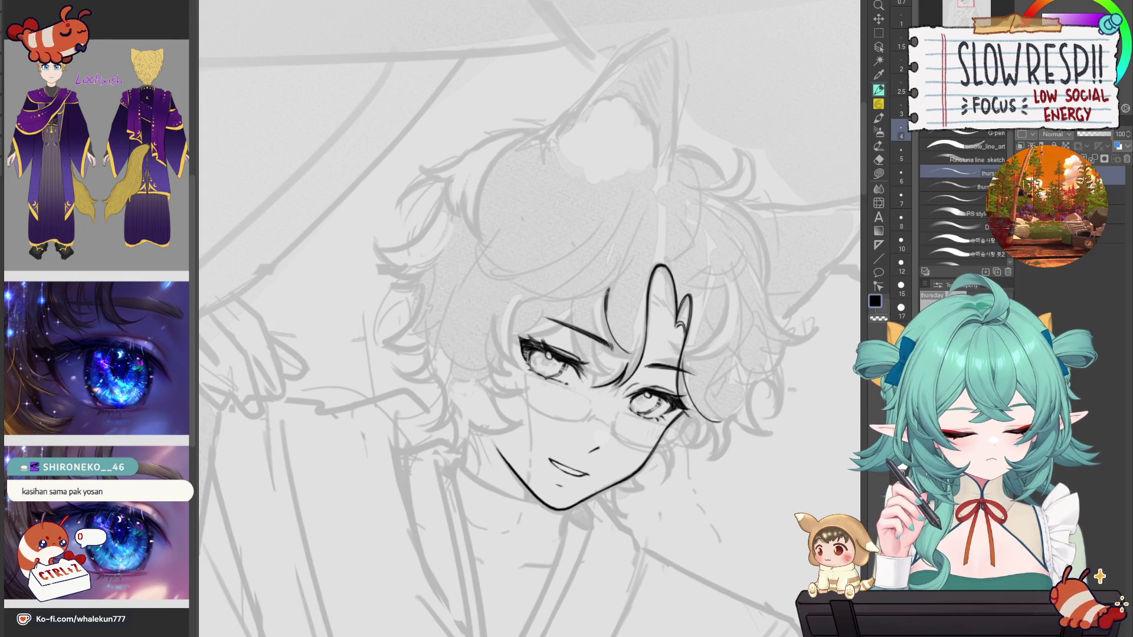
scroll(607, 291, up, 3)
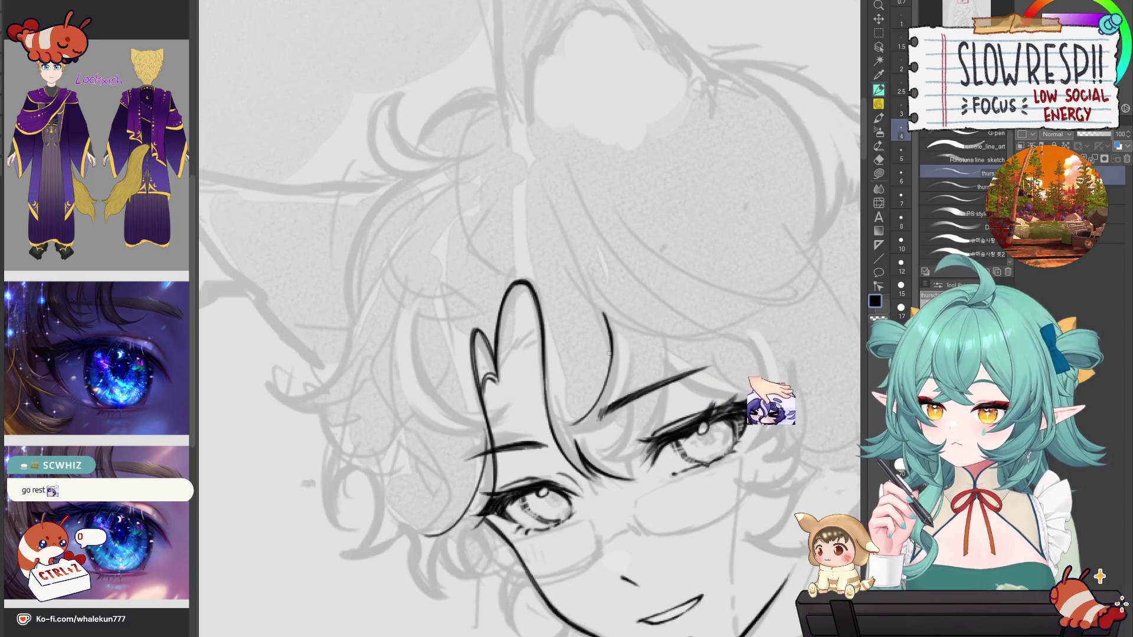
Step: Extend the upper hair line on the mirrored face and redraw it darker and bolder
drag(615, 388, 633, 367)
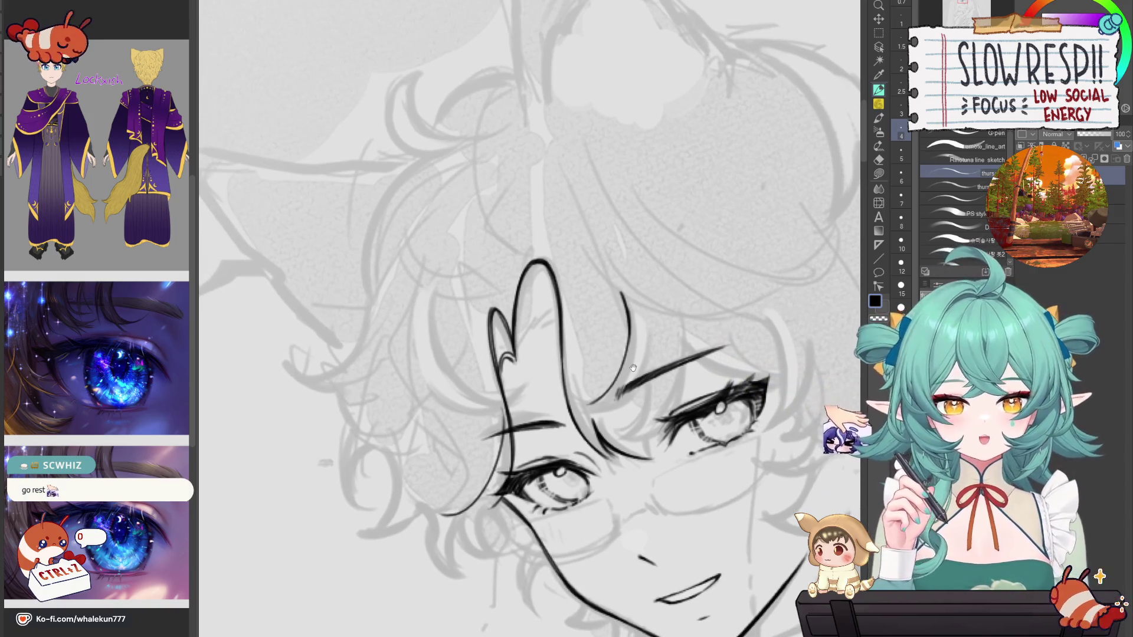
drag(621, 327, 633, 315)
key(h)
drag(553, 283, 545, 313)
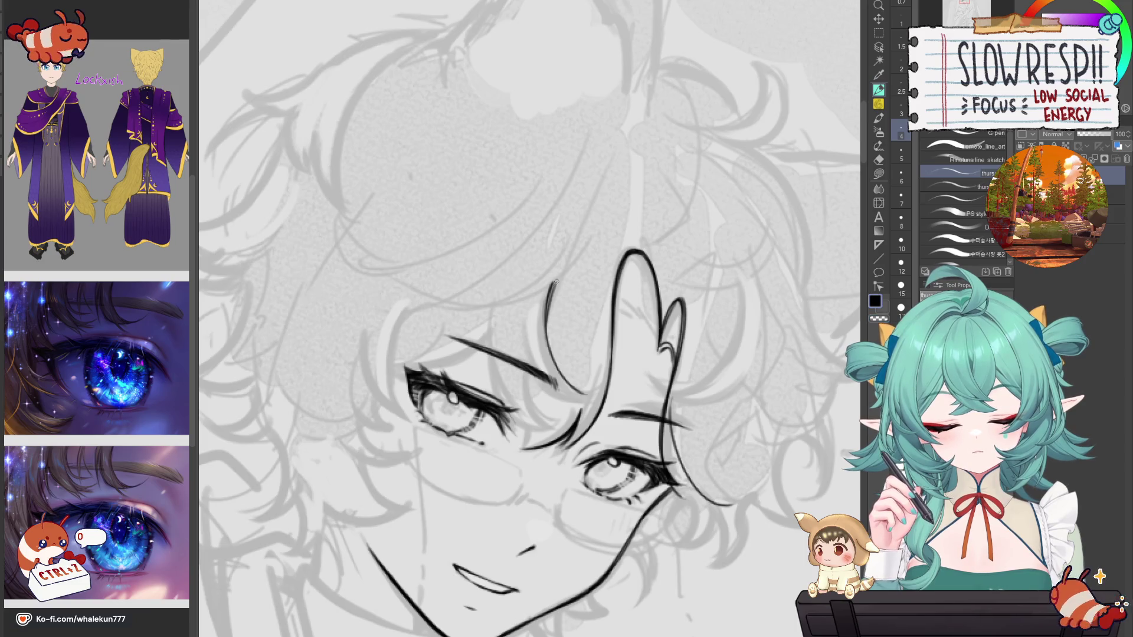
drag(556, 330, 559, 302)
drag(558, 253, 561, 334)
key(ctrl+z)
key(ctrl+z)
drag(557, 252, 560, 335)
key(ctrl+z)
drag(556, 254, 561, 332)
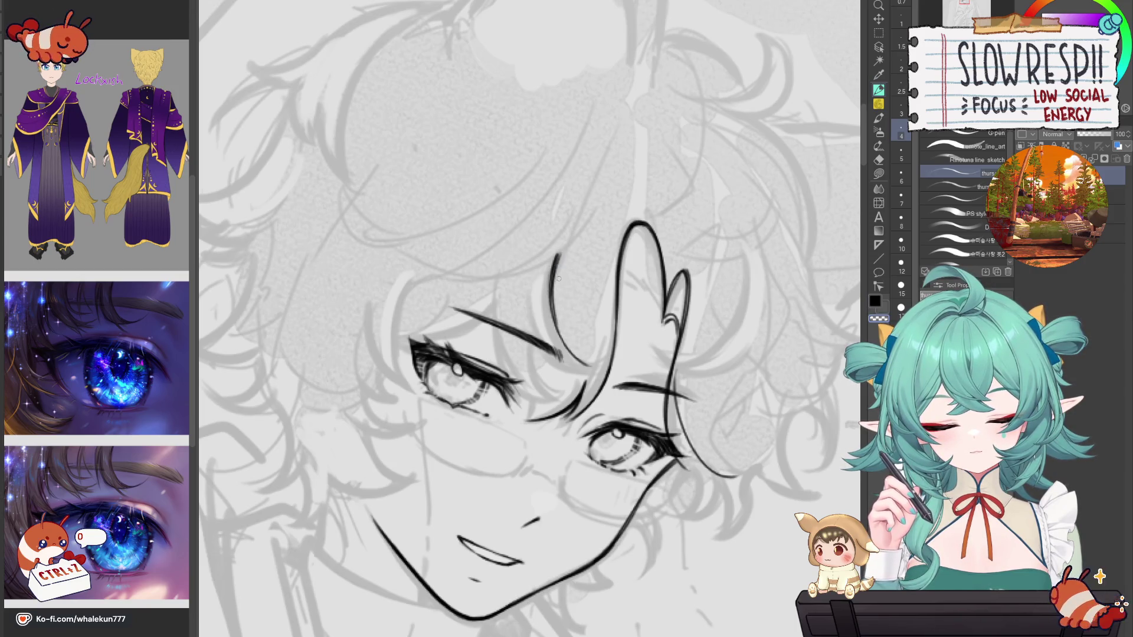
Step: Compare the eyes with the canvas mirrored, trying and undoing a short stroke at the eyebrow's end
key(h)
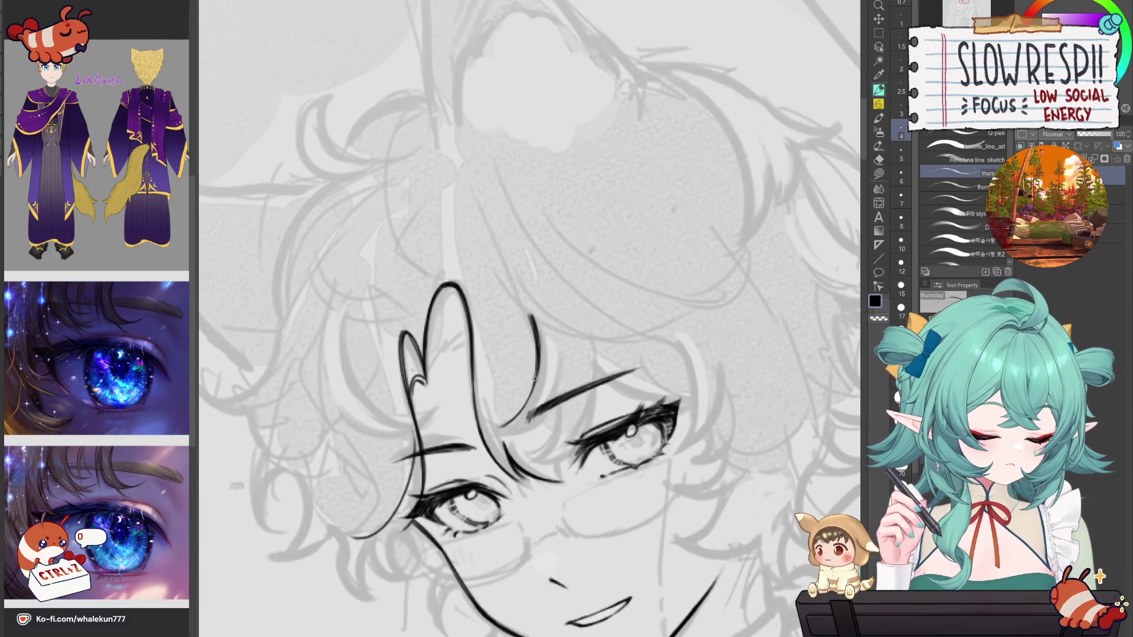
key(h)
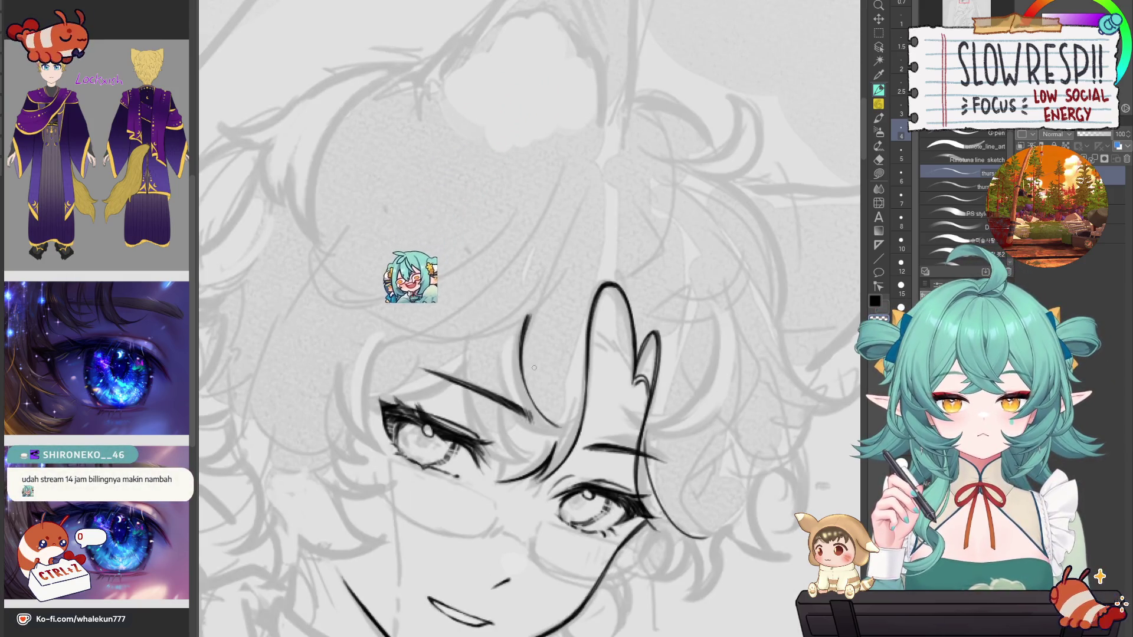
key(h)
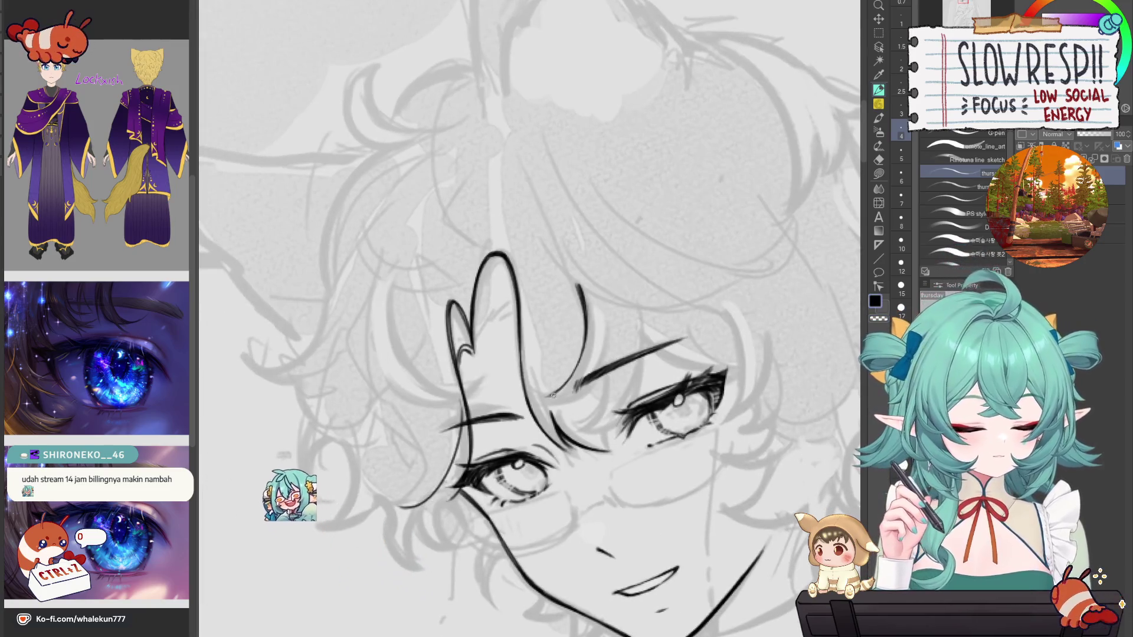
drag(544, 400, 603, 378)
key(ctrl+z)
key(ctrl+z)
key(h)
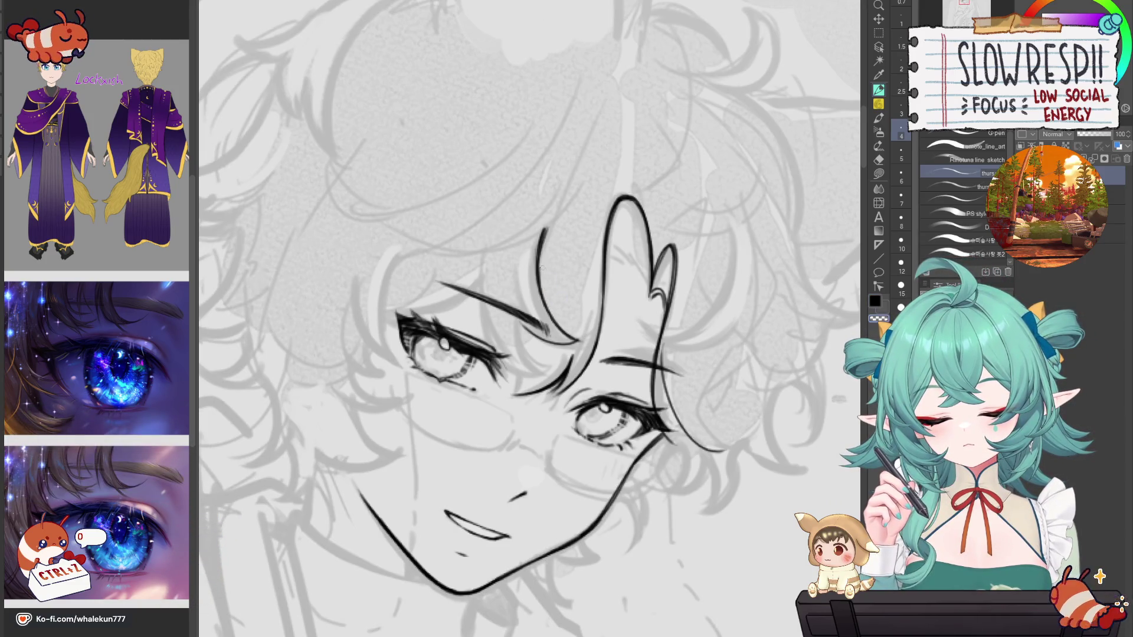
key(h)
Step: Extend the hair strand past the eyebrow and retry a thin curve from the eyebrow end
drag(573, 305, 639, 388)
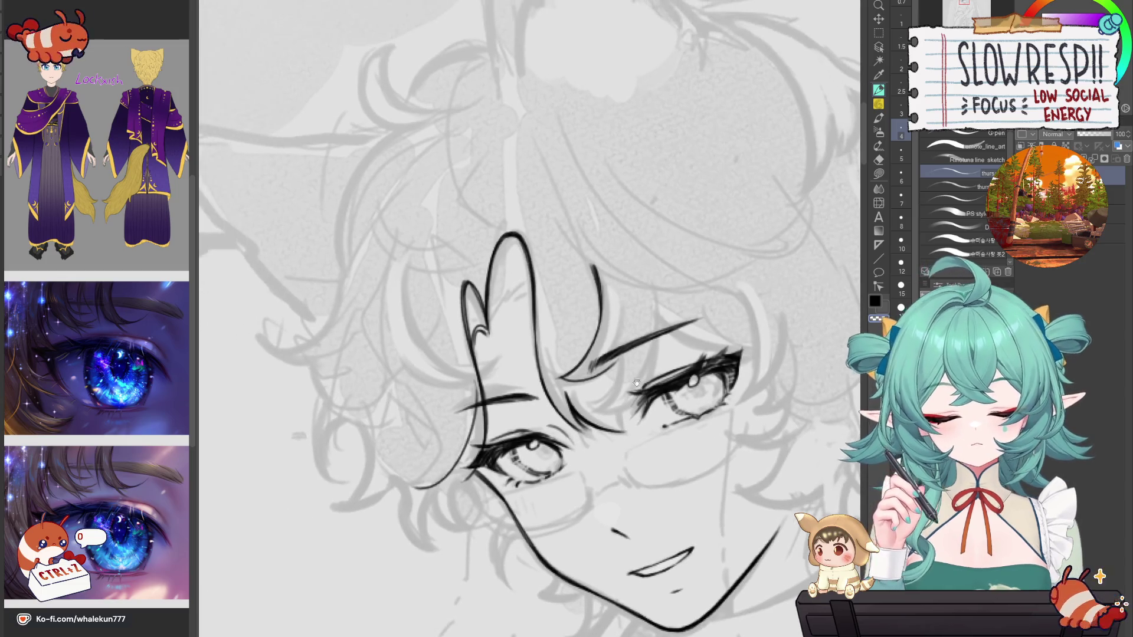
scroll(615, 402, down, 5)
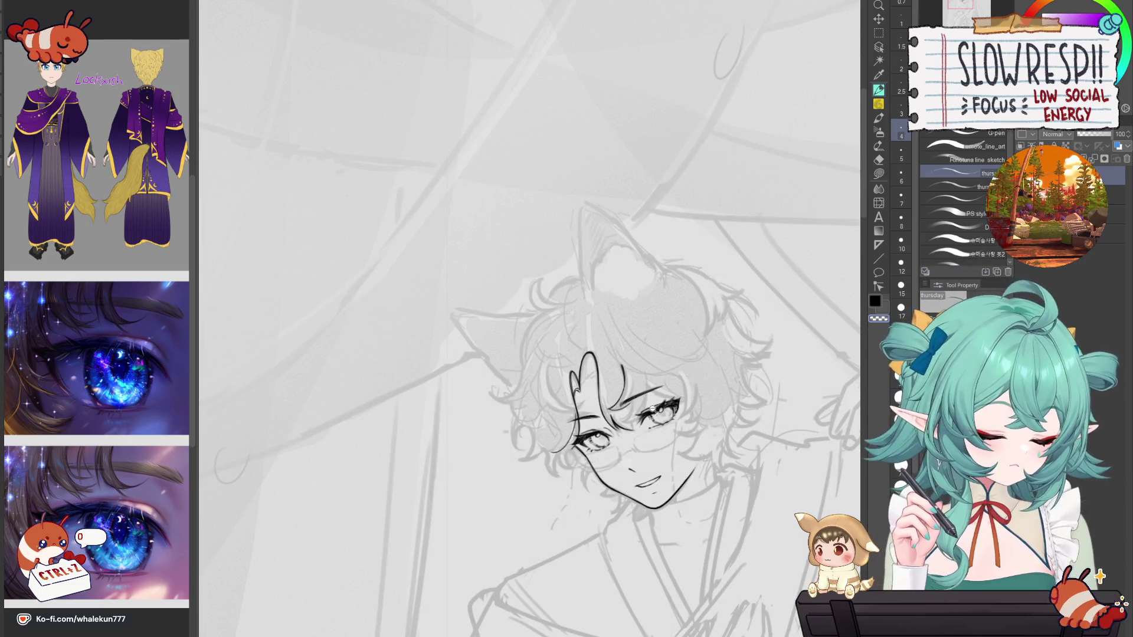
scroll(650, 408, up, 5)
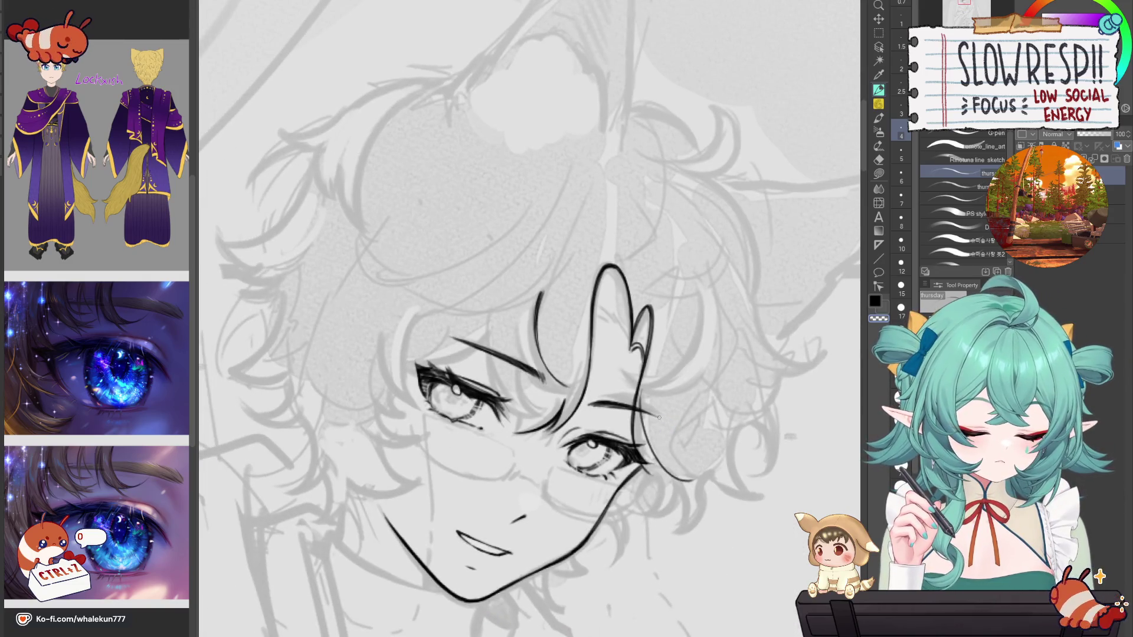
scroll(552, 324, up, 2)
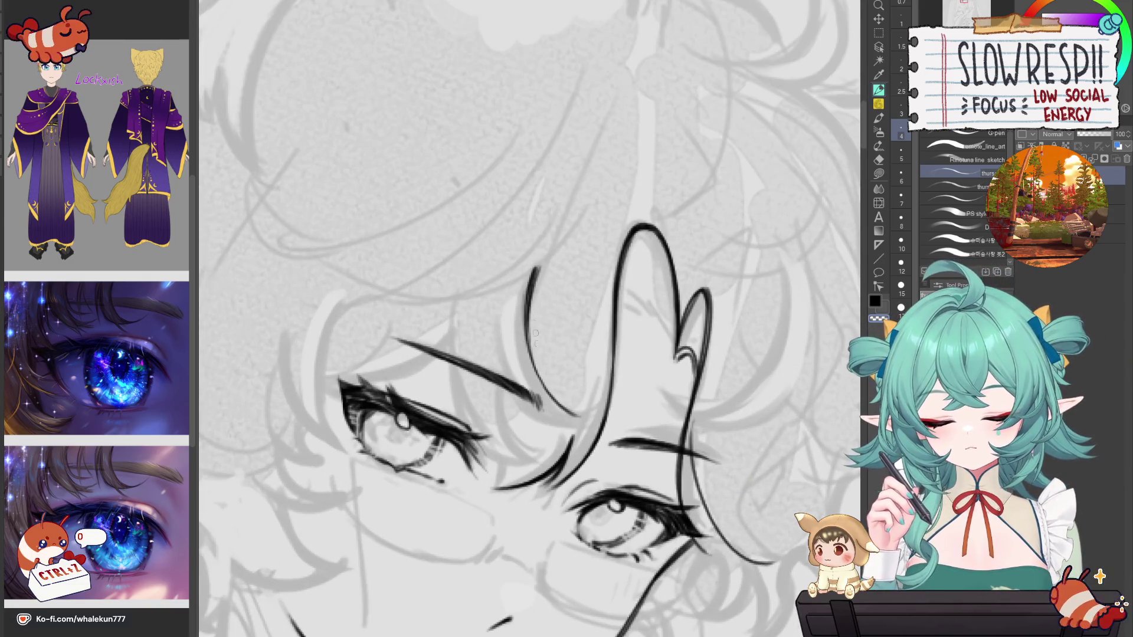
drag(531, 302, 493, 248)
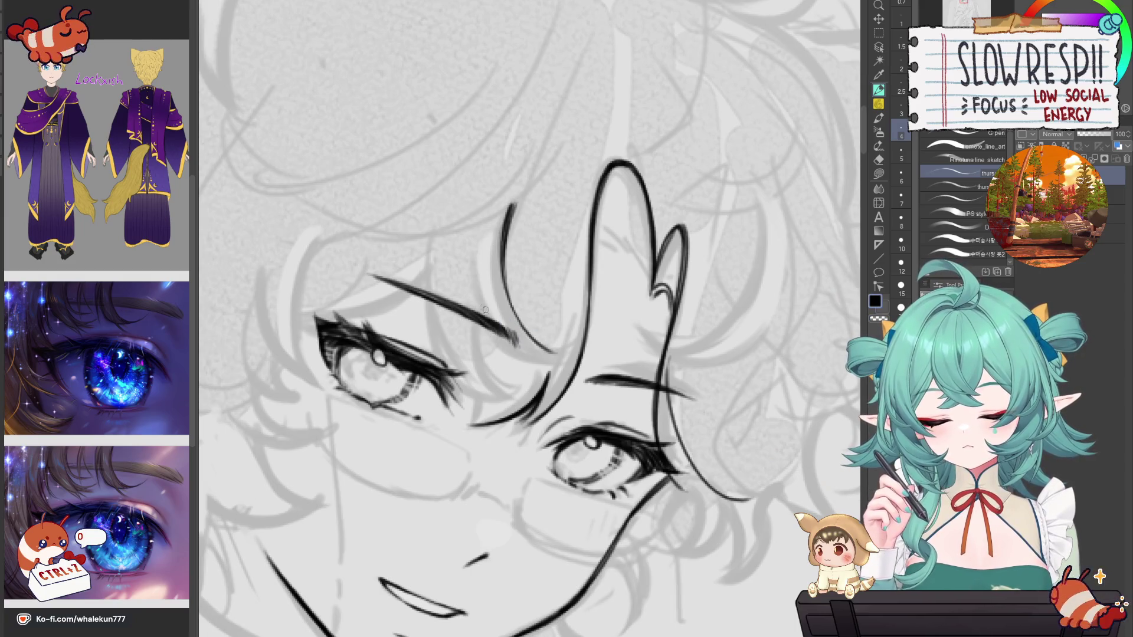
drag(502, 324, 570, 352)
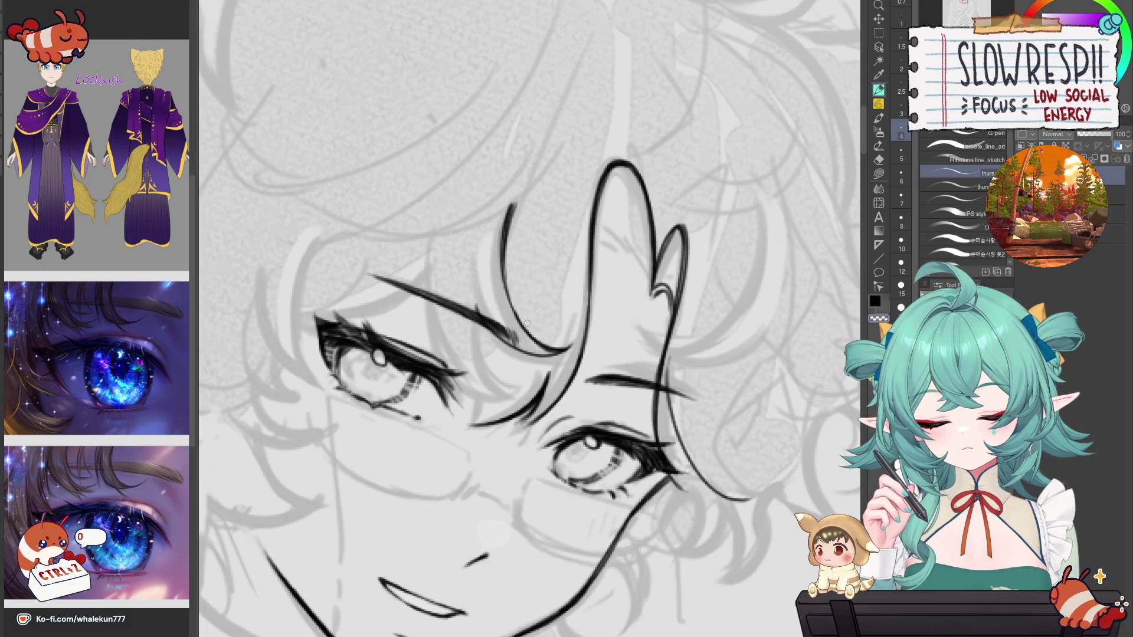
mouse_move(506, 274)
mouse_down()
mouse_move(544, 343)
mouse_move(576, 345)
mouse_up()
key(ctrl+z)
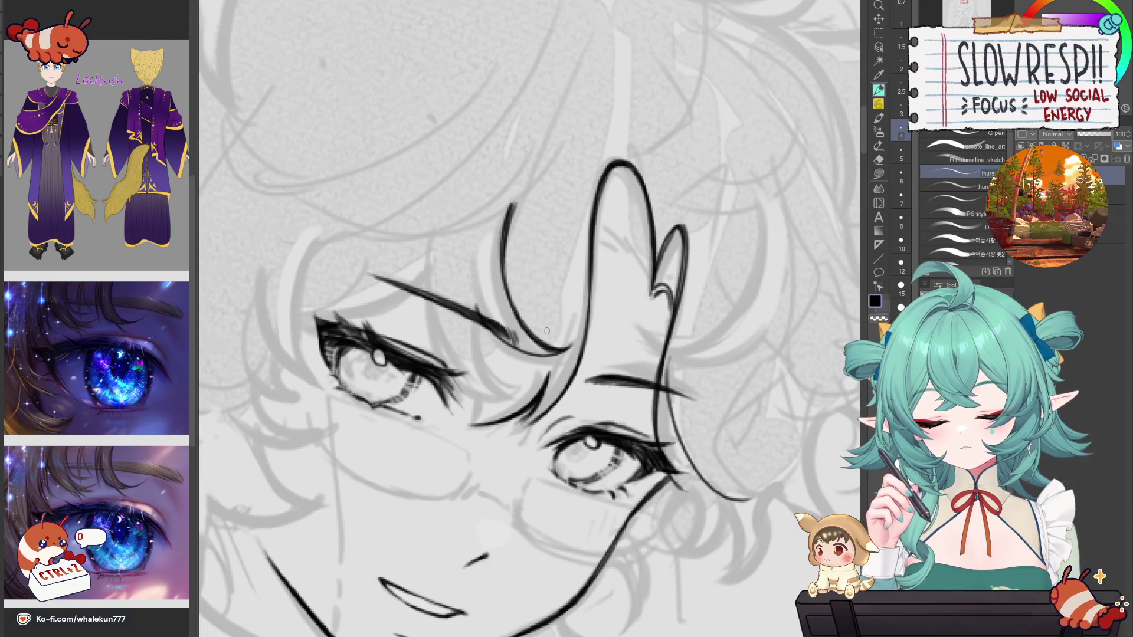
drag(479, 322, 497, 385)
key(ctrl+z)
key(ctrl+z)
key(ctrl+z)
key(ctrl+z)
key(ctrl+z)
mouse_move(478, 318)
mouse_down()
mouse_move(522, 401)
mouse_move(502, 374)
mouse_up()
key(ctrl+z)
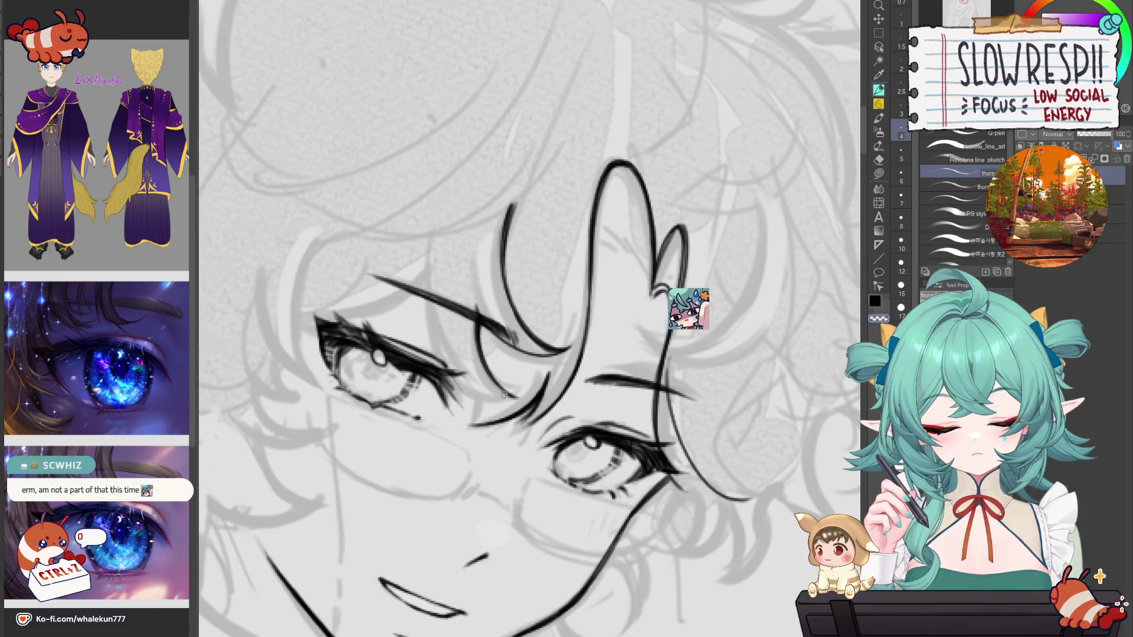
Step: On the mirrored canvas, ink a short curved line by the eye, then undo it to redraw steeper
key(h)
drag(434, 277, 609, 339)
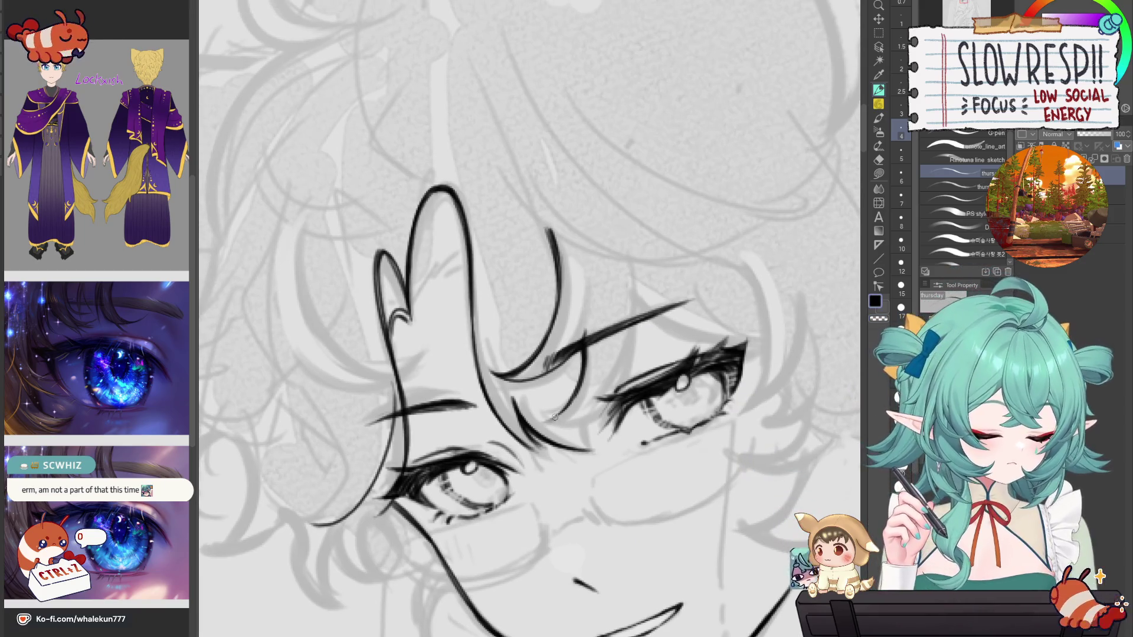
mouse_move(579, 384)
mouse_down()
mouse_move(541, 411)
mouse_move(555, 419)
mouse_move(544, 421)
mouse_up()
key(ctrl+z)
key(h)
key(h)
key(h)
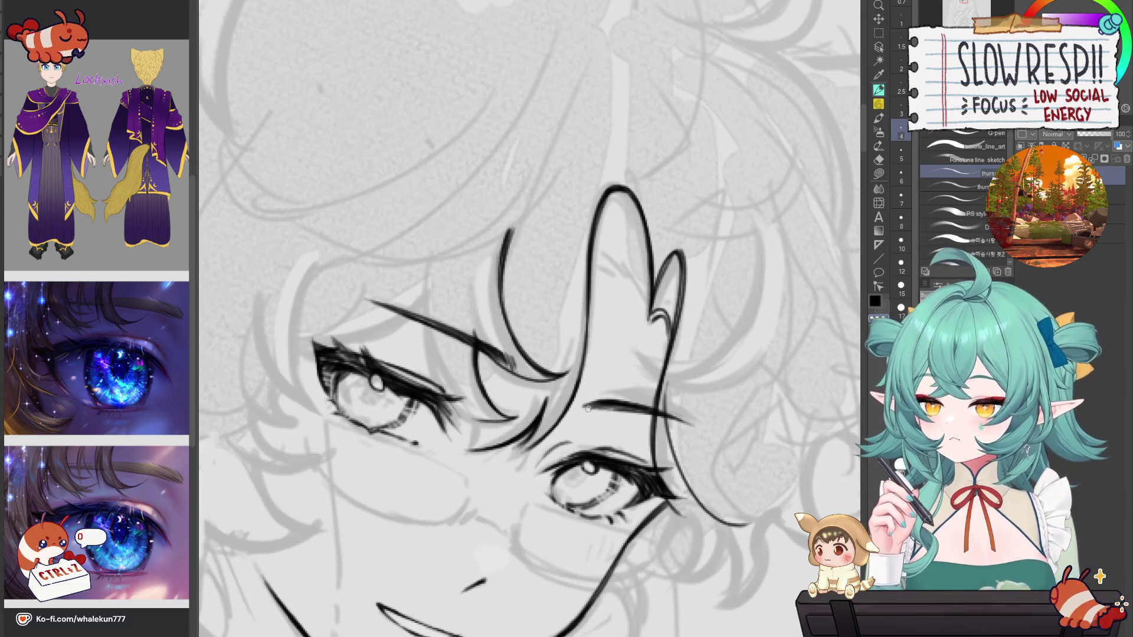
Step: Ink darker lashes along the eye line with the G-pen after a couple of trial strokes
key(h)
mouse_move(609, 340)
mouse_down()
mouse_move(689, 351)
mouse_move(731, 494)
mouse_up()
key(h)
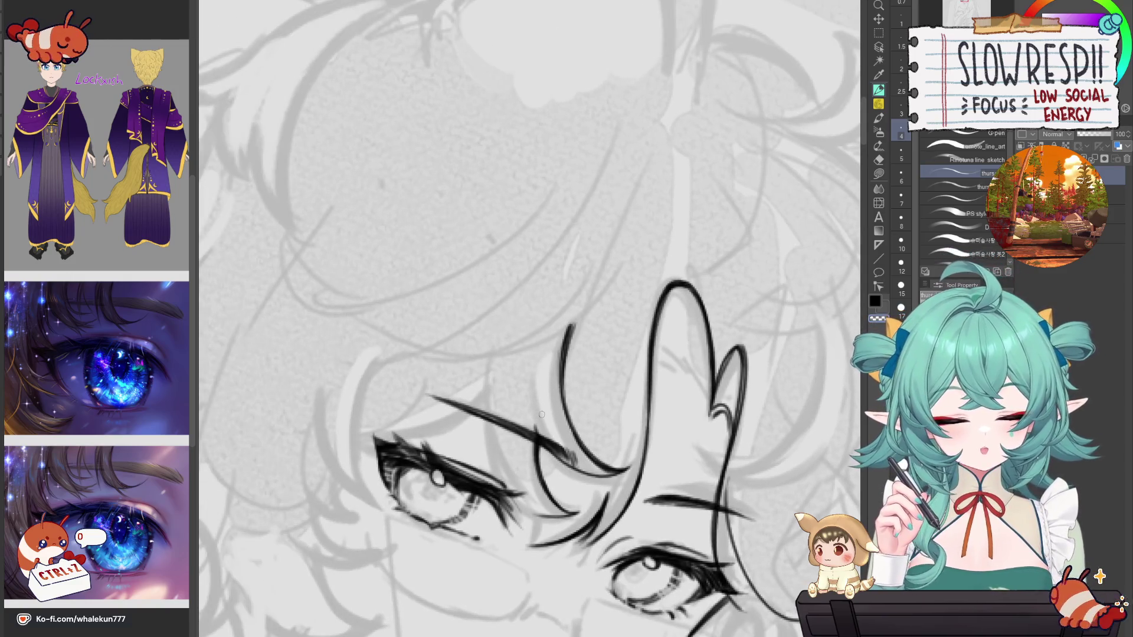
mouse_move(532, 403)
mouse_down()
mouse_move(576, 320)
mouse_move(588, 269)
mouse_up()
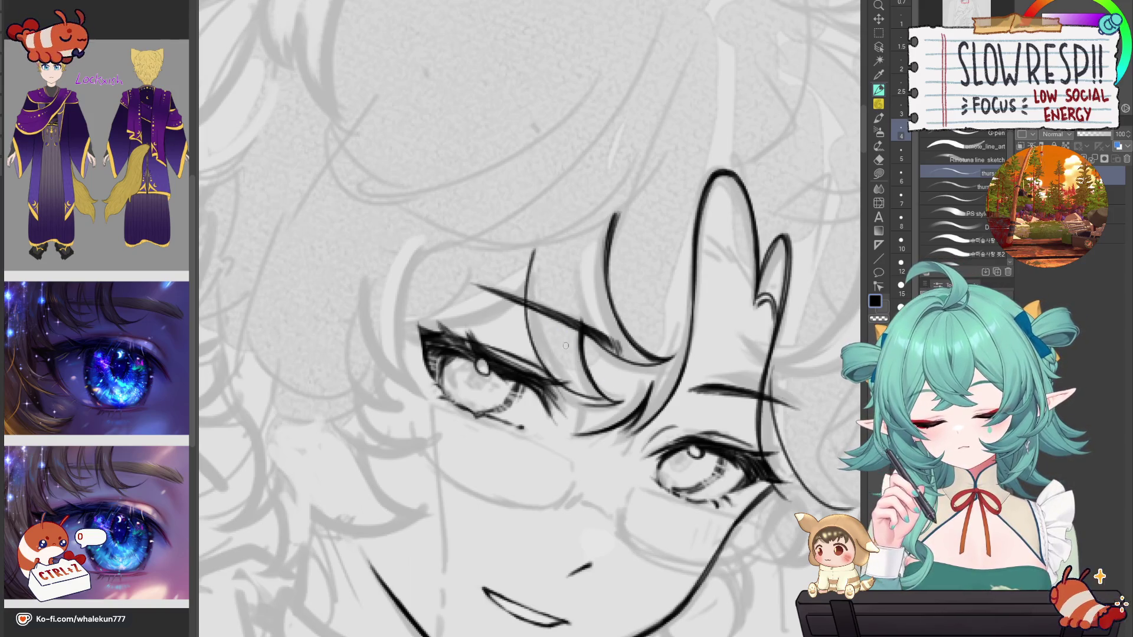
mouse_move(529, 267)
mouse_down()
mouse_move(560, 407)
mouse_move(567, 399)
mouse_up()
key(ctrl+z)
key(ctrl+z)
key(ctrl+z)
mouse_move(531, 271)
mouse_down()
mouse_move(579, 396)
mouse_move(568, 399)
mouse_up()
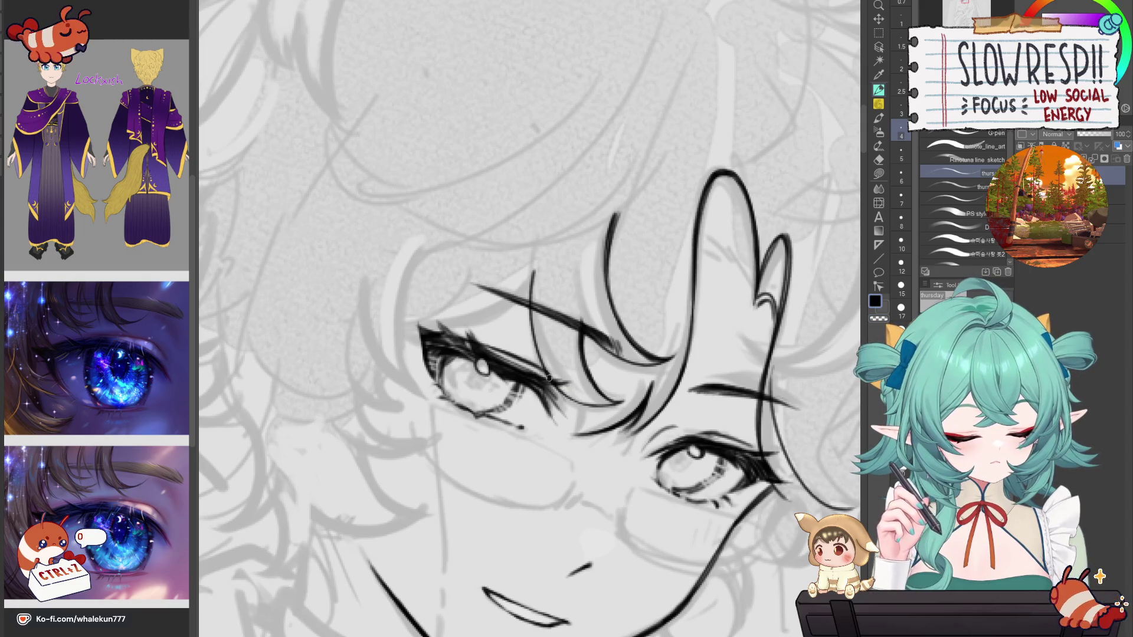
drag(550, 378, 590, 391)
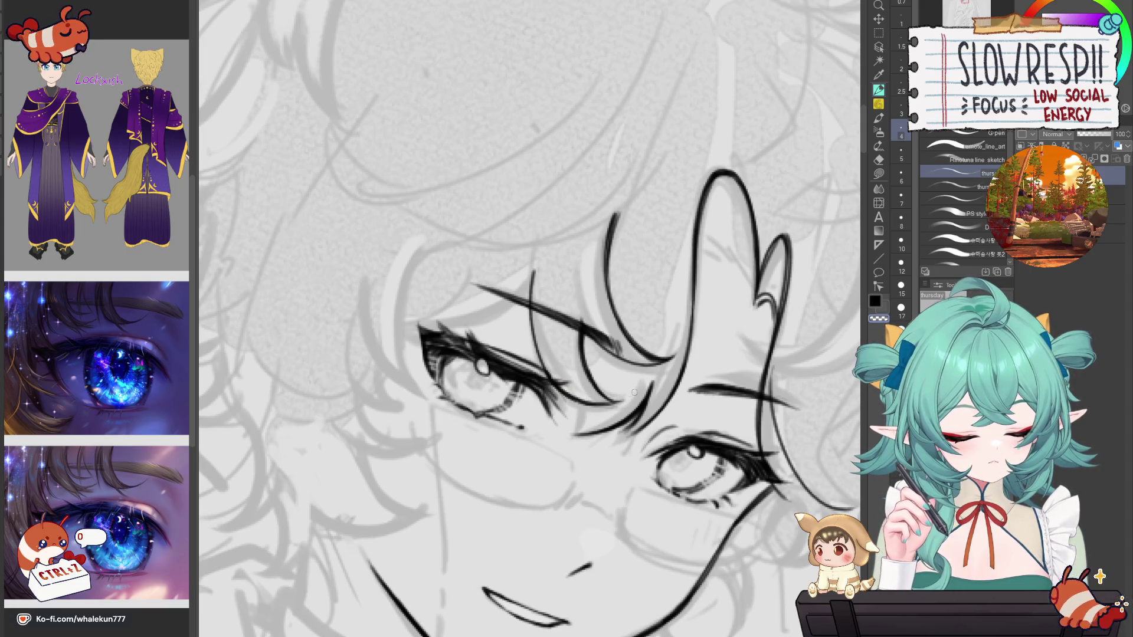
Step: Check the lashes on the mirrored canvas, then hide the inked eye lines
key(h)
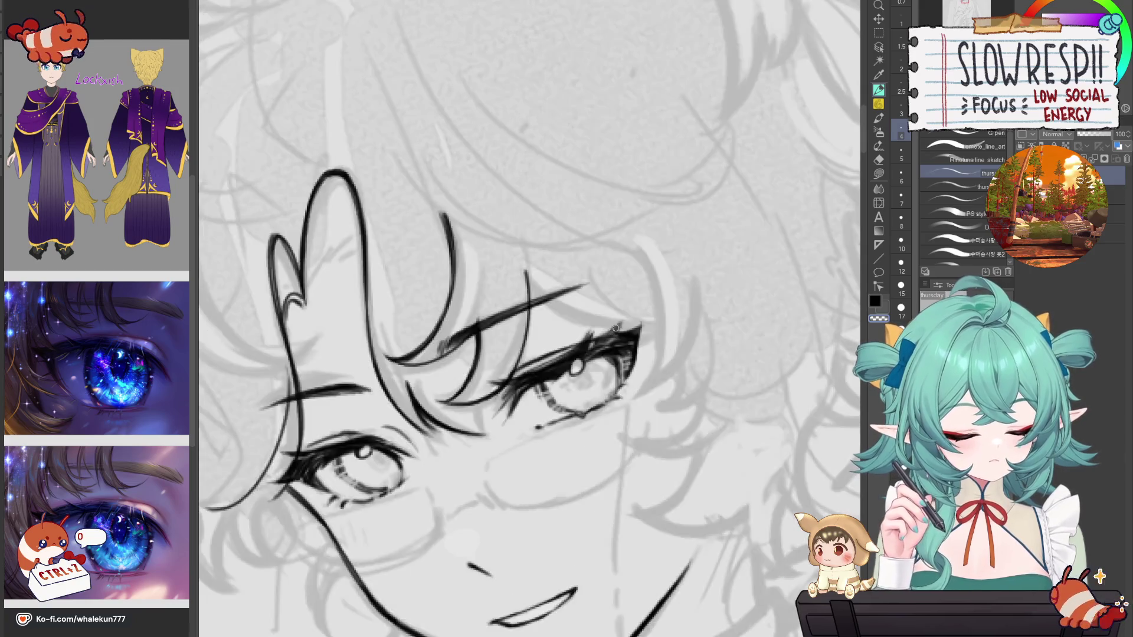
drag(520, 377, 646, 359)
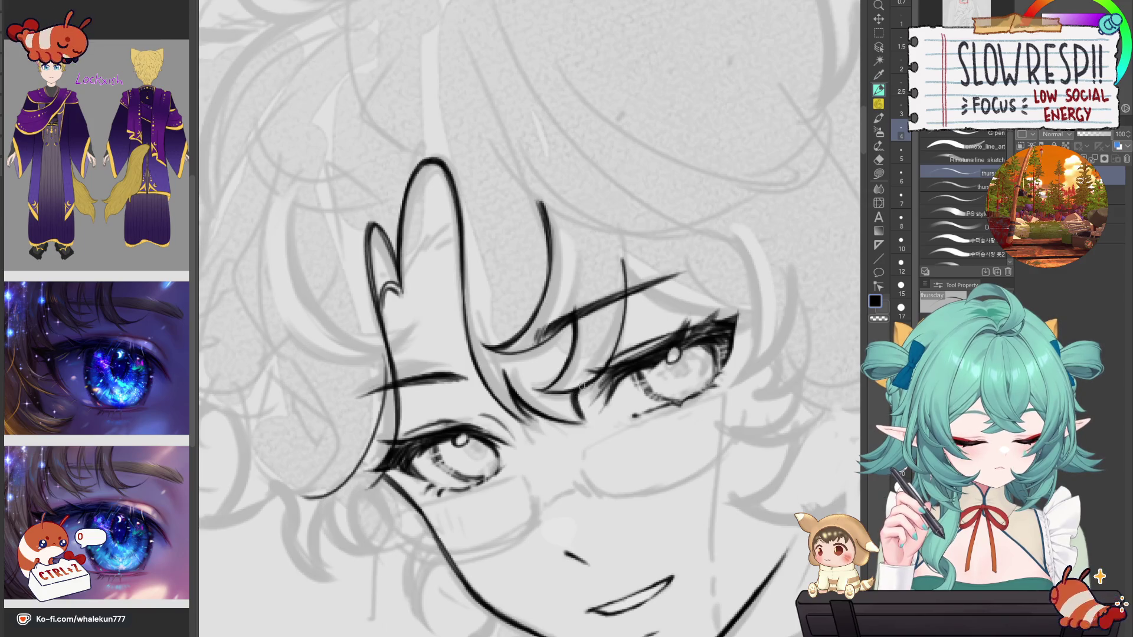
key(h)
key(h)
scroll(670, 418, down, 5)
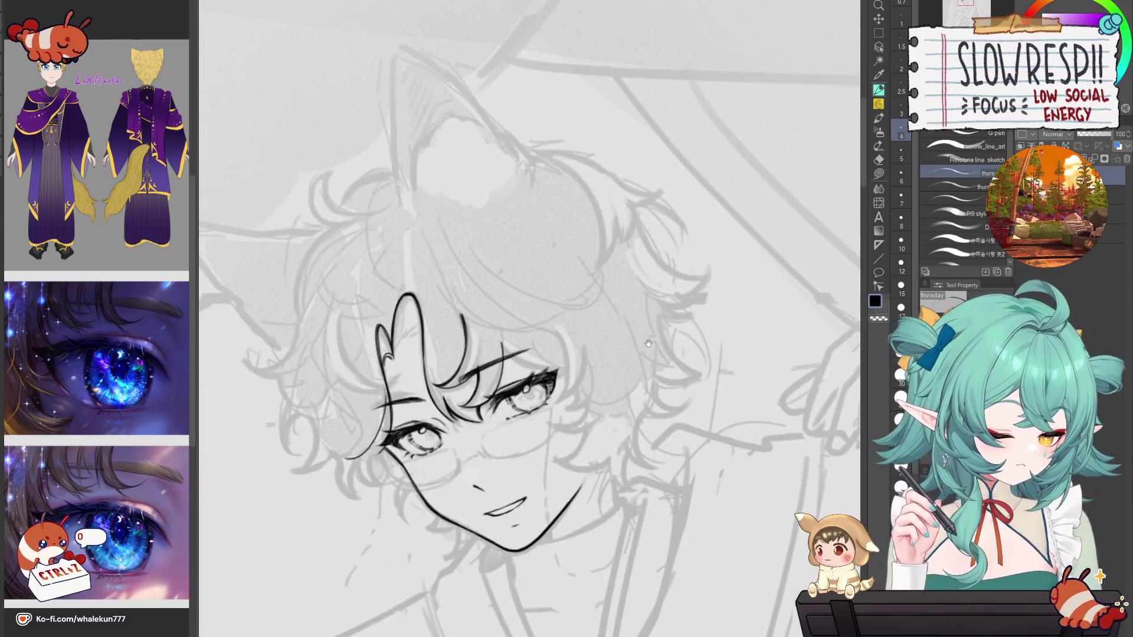
scroll(670, 419, up, 5)
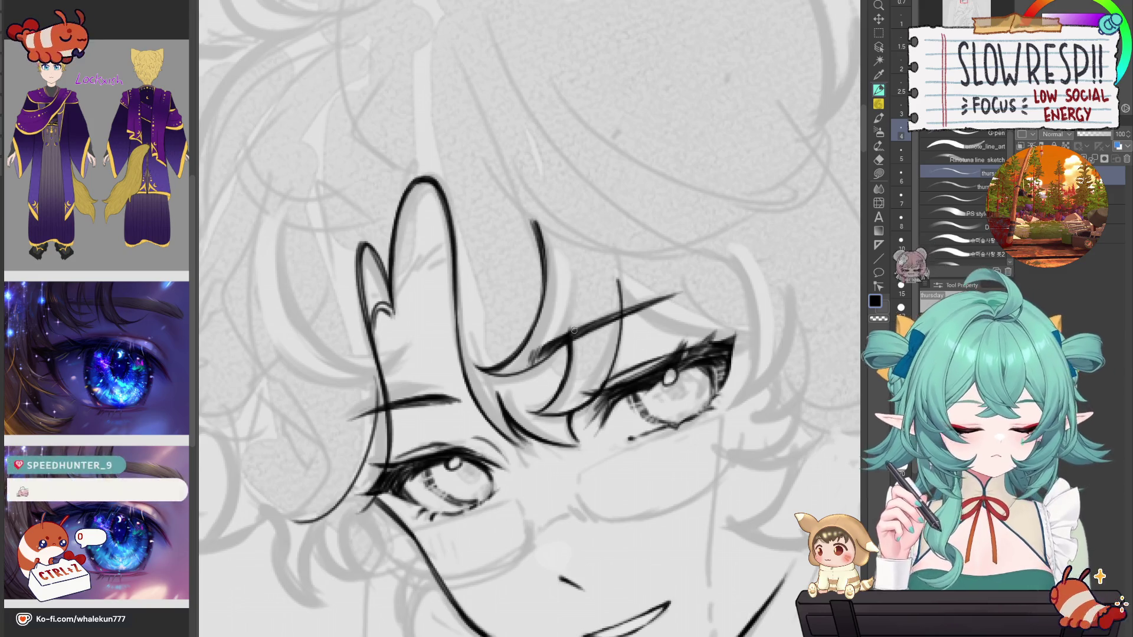
key(Delete)
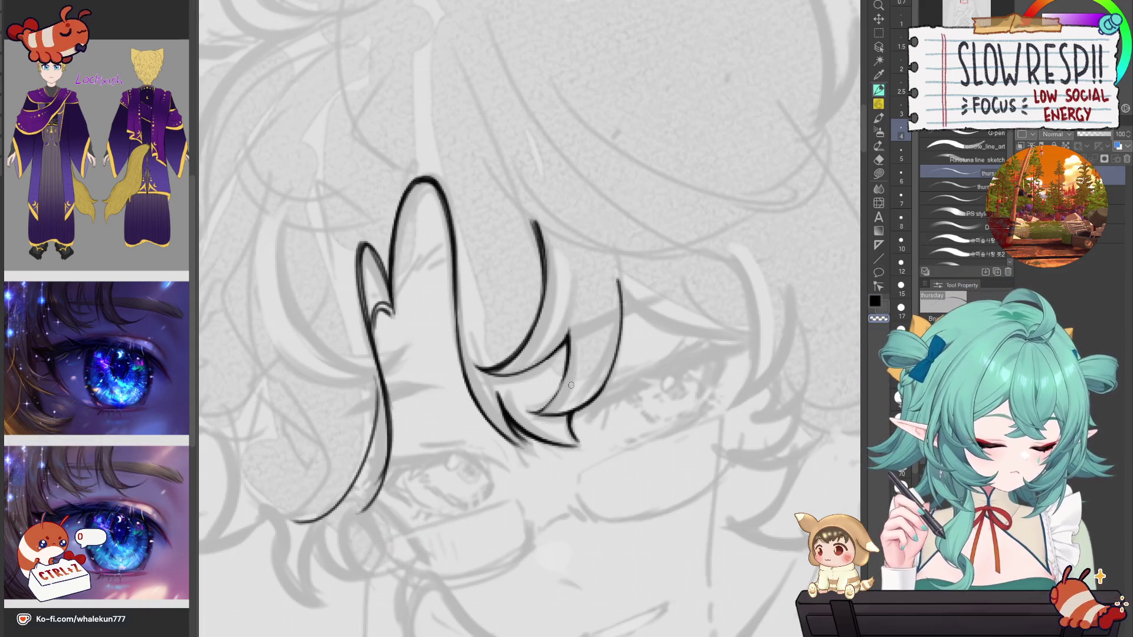
Step: Show the inked eyes again and try a hair strand over the fringe, checking it mirrored
scroll(569, 354, down, 5)
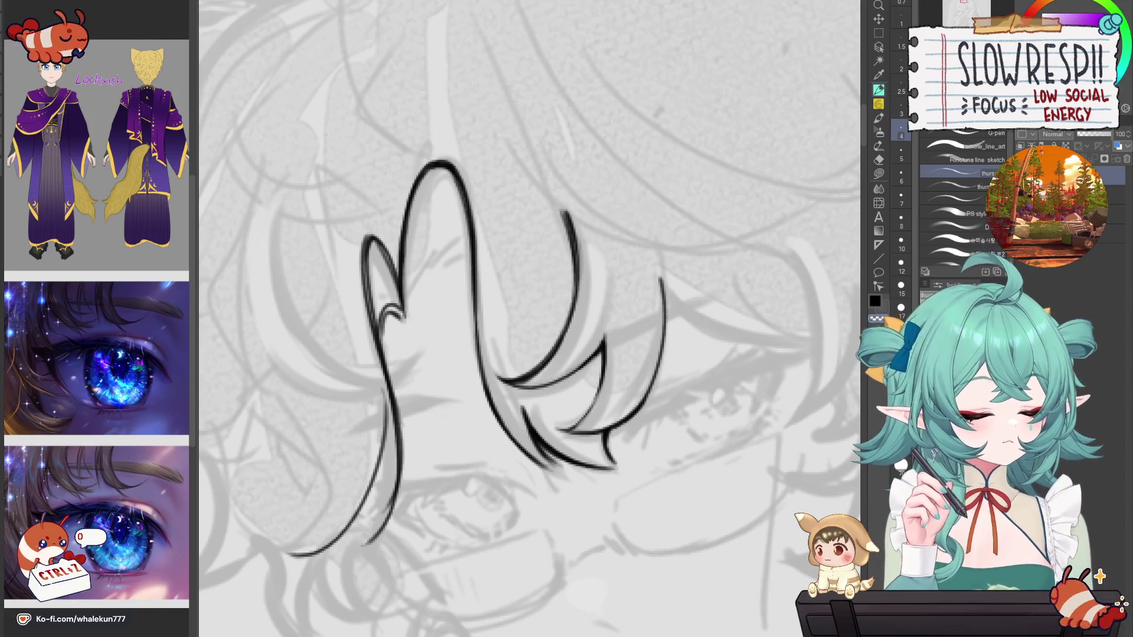
key(h)
scroll(605, 439, down, 5)
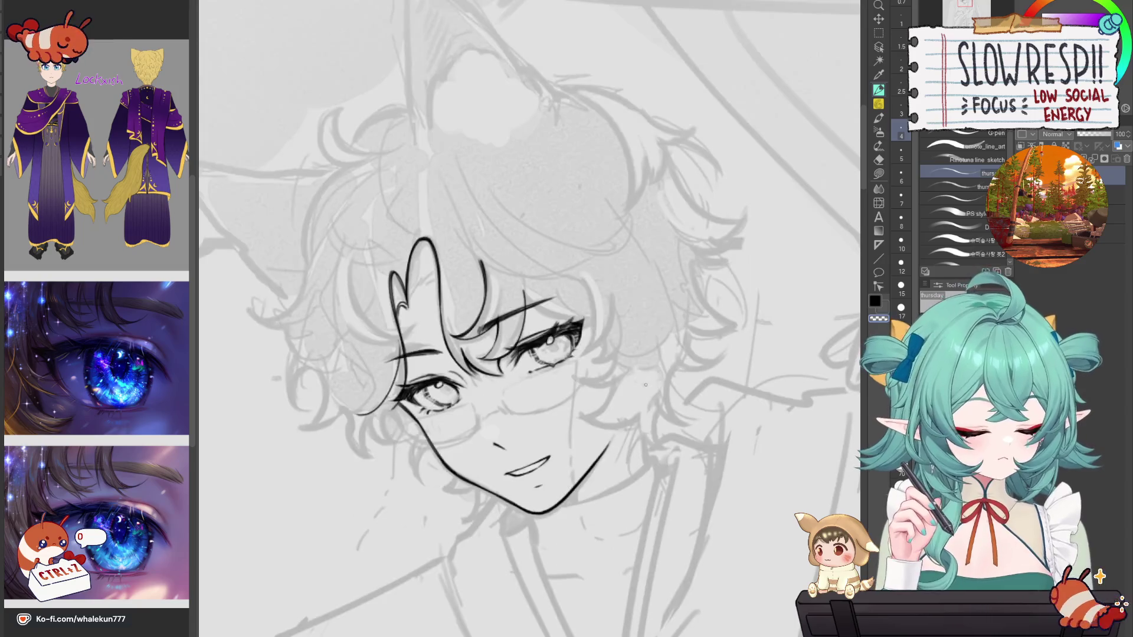
scroll(604, 440, up, 5)
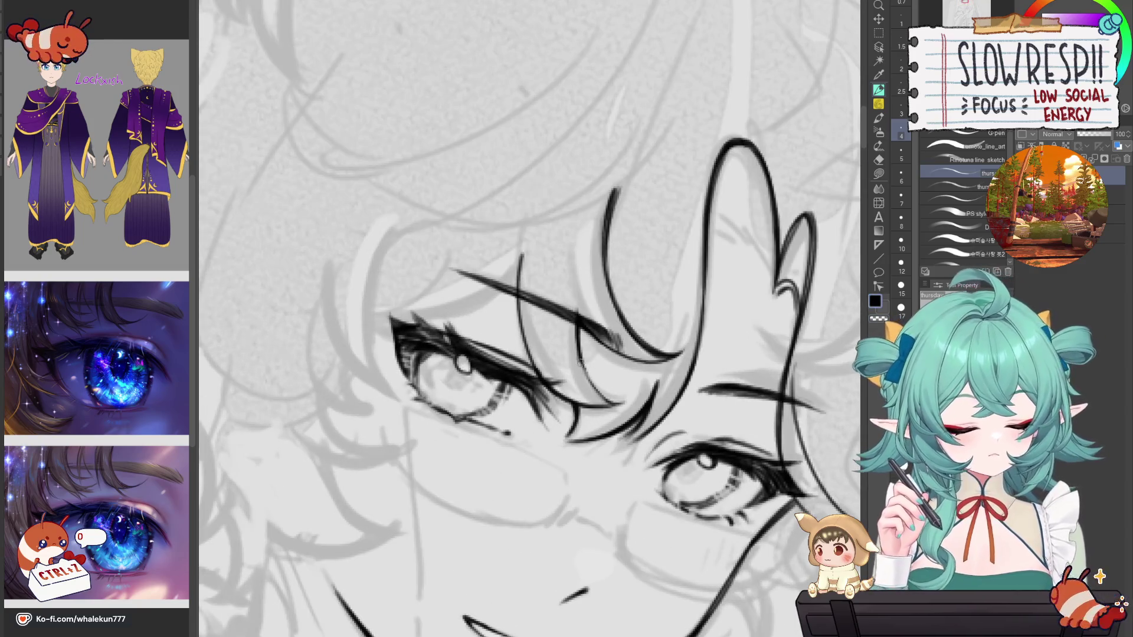
drag(521, 254, 540, 380)
key(ctrl+z)
drag(519, 260, 551, 380)
key(ctrl+z)
scroll(606, 260, down, 5)
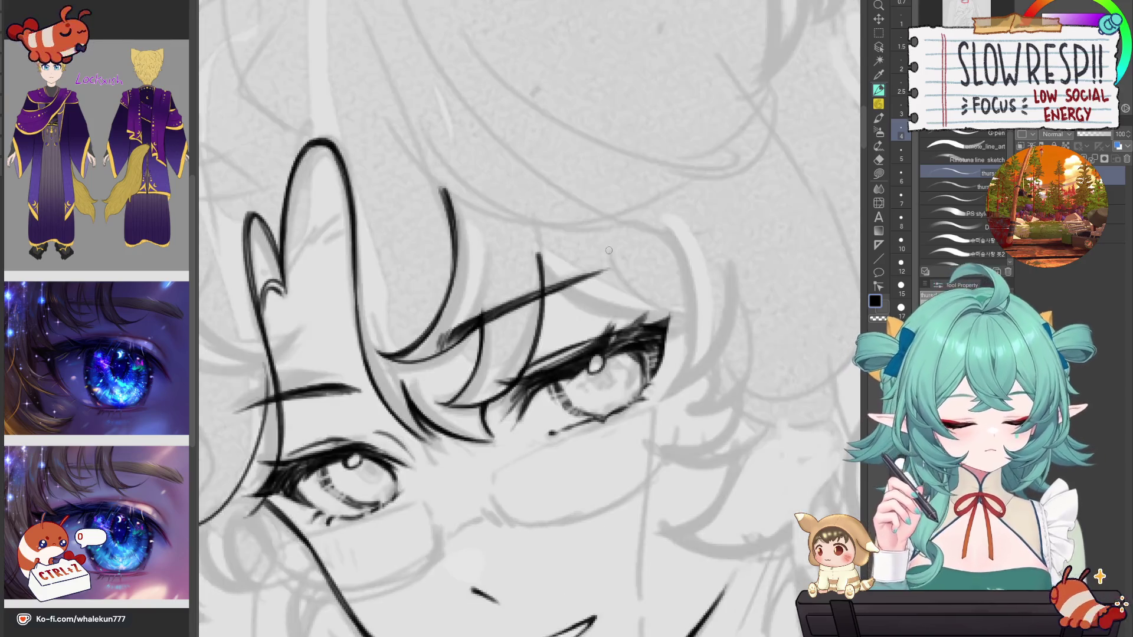
scroll(640, 272, up, 4)
key(h)
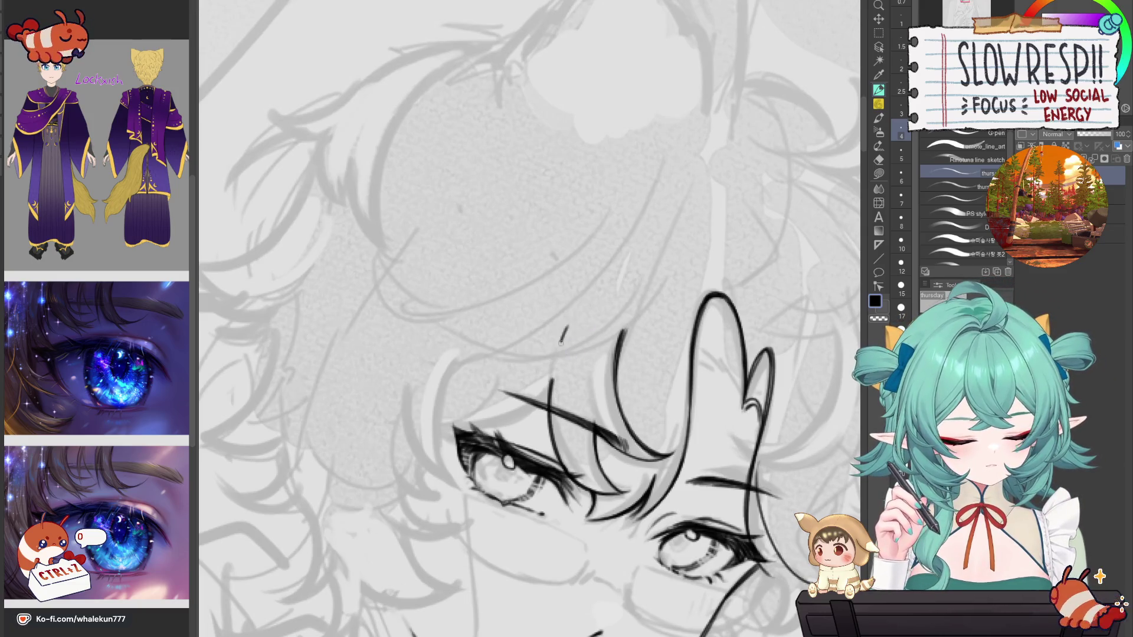
mouse_move(554, 366)
mouse_down()
mouse_move(572, 280)
mouse_move(622, 399)
mouse_up()
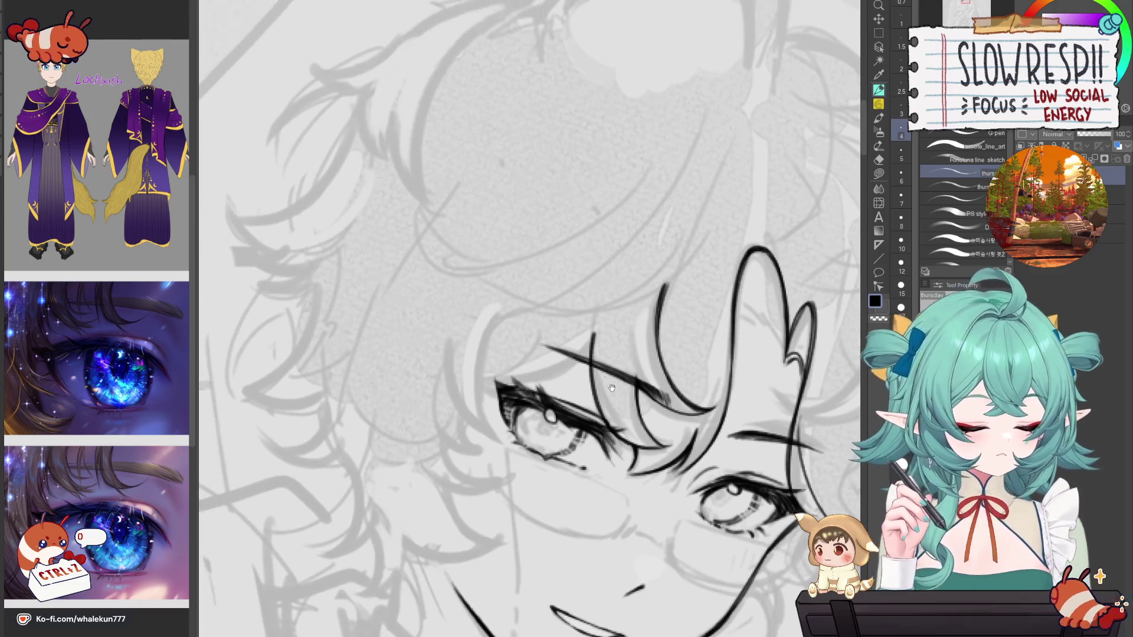
key(h)
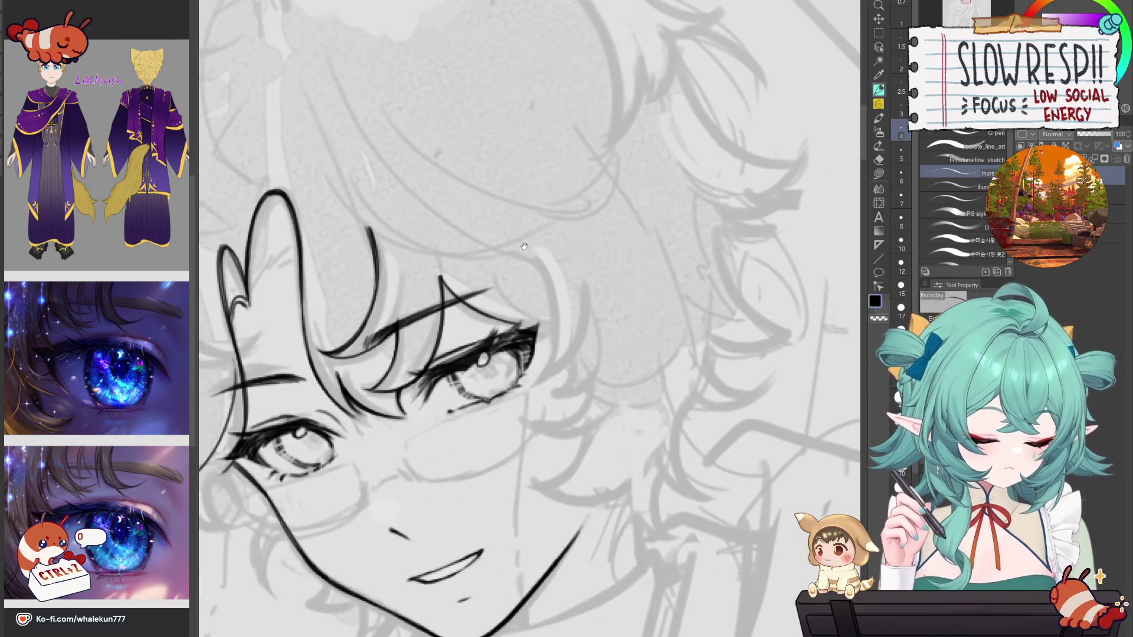
Step: Redraw the eyebrow line repeatedly, ending with a short inner eyebrow stroke
drag(475, 312, 530, 326)
key(ctrl+z)
mouse_move(440, 278)
mouse_down()
mouse_move(453, 297)
mouse_move(559, 322)
mouse_up()
key(ctrl+z)
key(ctrl+z)
key(ctrl+z)
key(ctrl+z)
key(ctrl+z)
mouse_move(443, 295)
mouse_down()
mouse_move(558, 322)
mouse_move(459, 309)
mouse_up()
key(ctrl+z)
mouse_move(468, 302)
mouse_down()
mouse_move(481, 316)
mouse_move(556, 323)
mouse_up()
key(ctrl+z)
key(ctrl+z)
drag(439, 281, 452, 298)
drag(472, 313, 559, 323)
key(ctrl+z)
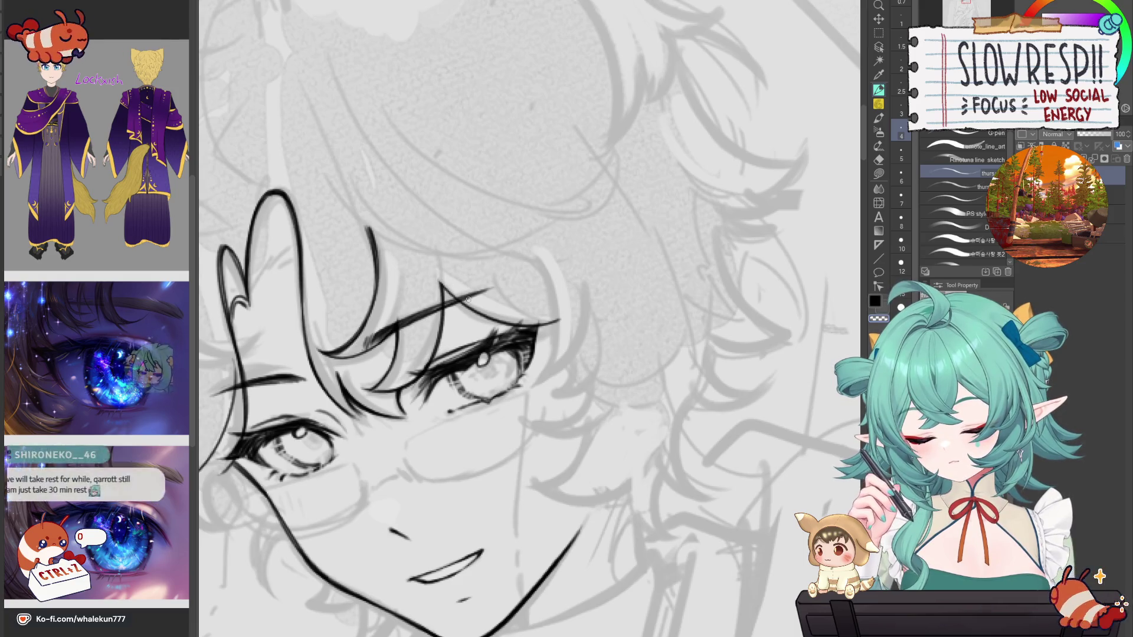
key(ctrl+z)
mouse_move(439, 287)
mouse_down()
mouse_move(490, 316)
mouse_move(464, 307)
mouse_up()
Step: Undo the eyebrow touch-ups and redraw the short eyebrow stroke after a mirrored check
key(ctrl+z)
key(ctrl+z)
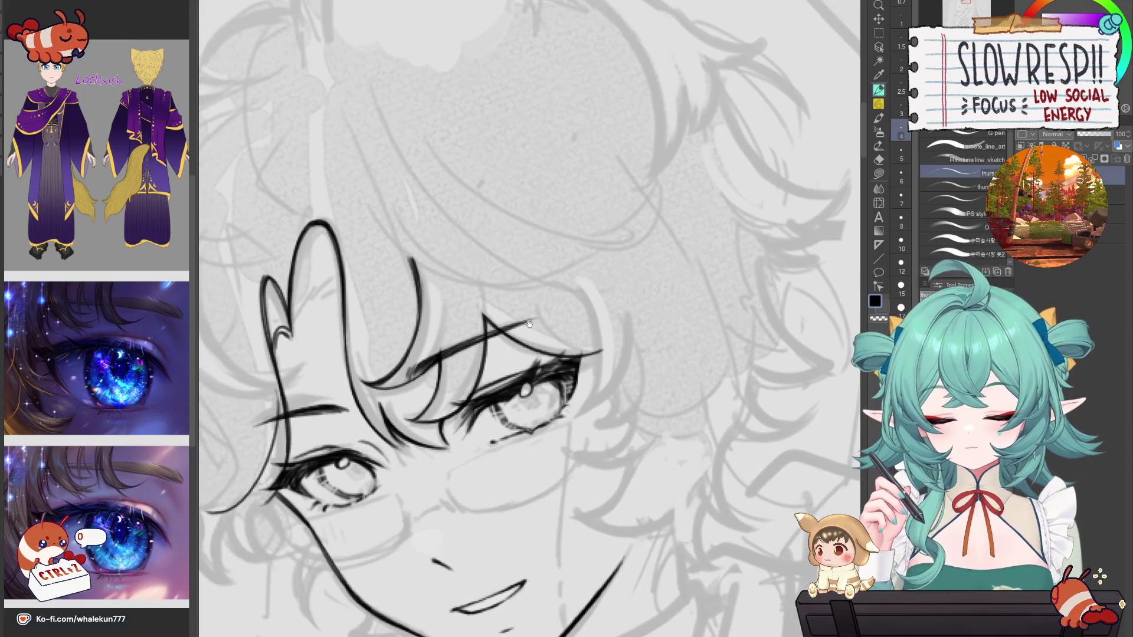
drag(508, 305, 549, 335)
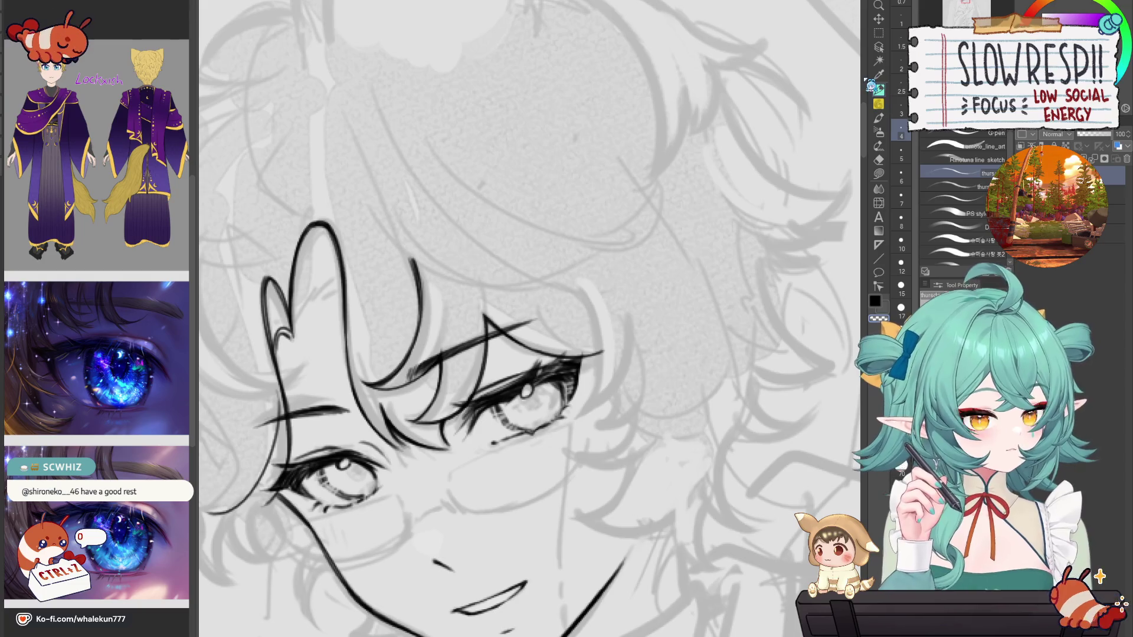
key(h)
drag(442, 407, 714, 407)
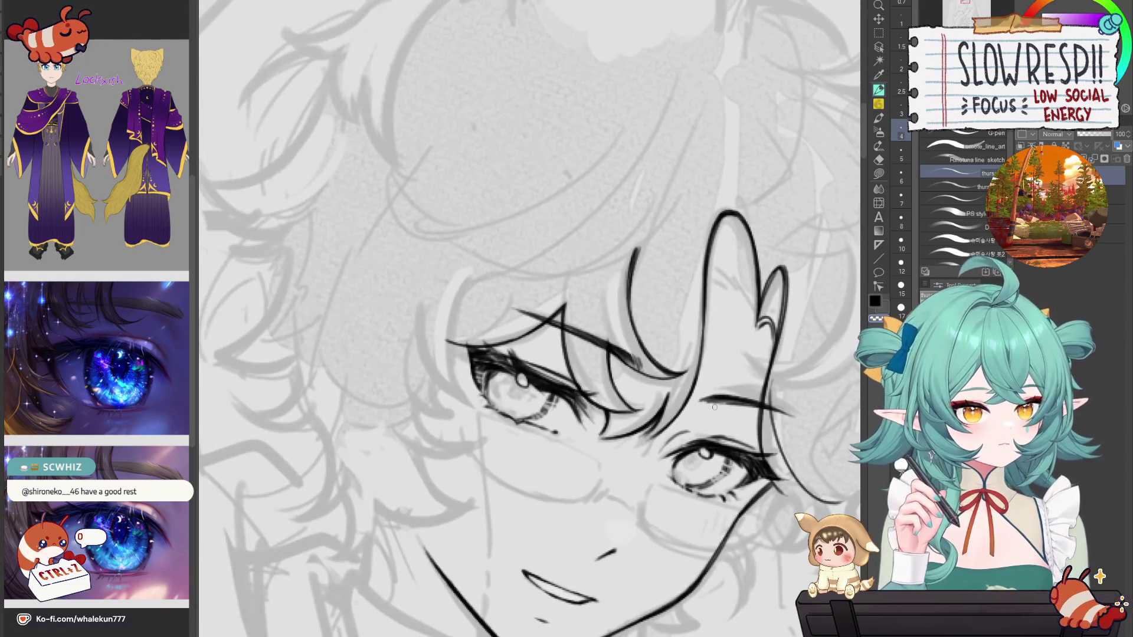
key(h)
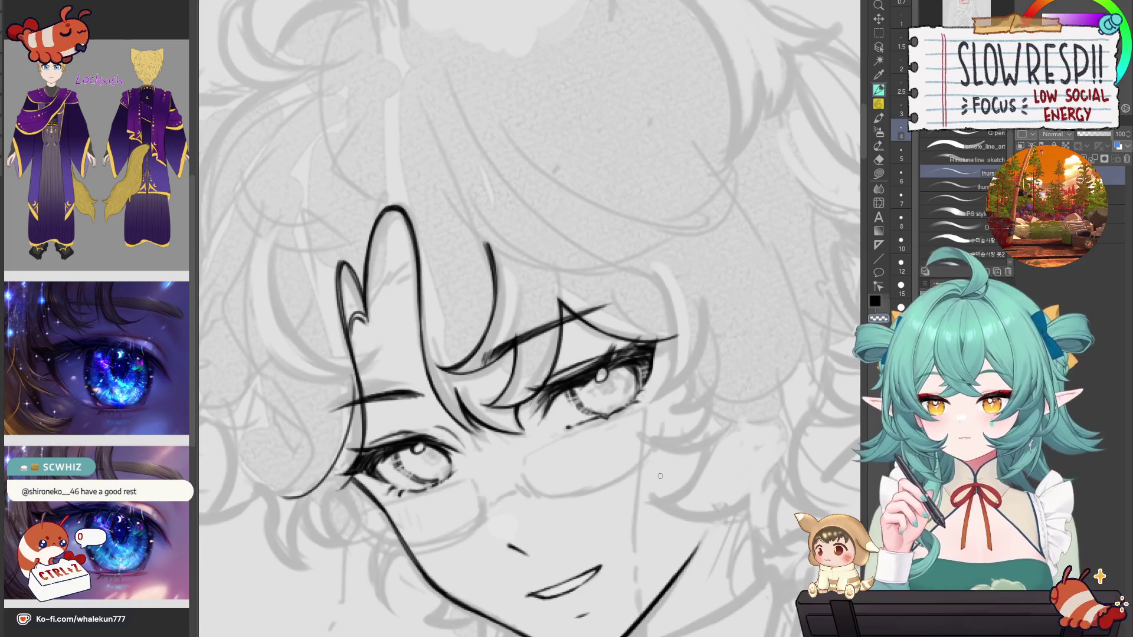
mouse_move(666, 367)
mouse_down()
mouse_move(678, 395)
mouse_move(671, 378)
mouse_up()
key(ctrl+z)
mouse_move(566, 317)
mouse_down()
mouse_move(584, 337)
mouse_move(477, 412)
mouse_up()
Step: Check the redrawn brow stroke on the mirrored canvas and recentre the face in view
key(h)
drag(649, 398, 688, 412)
drag(605, 416, 644, 388)
key(h)
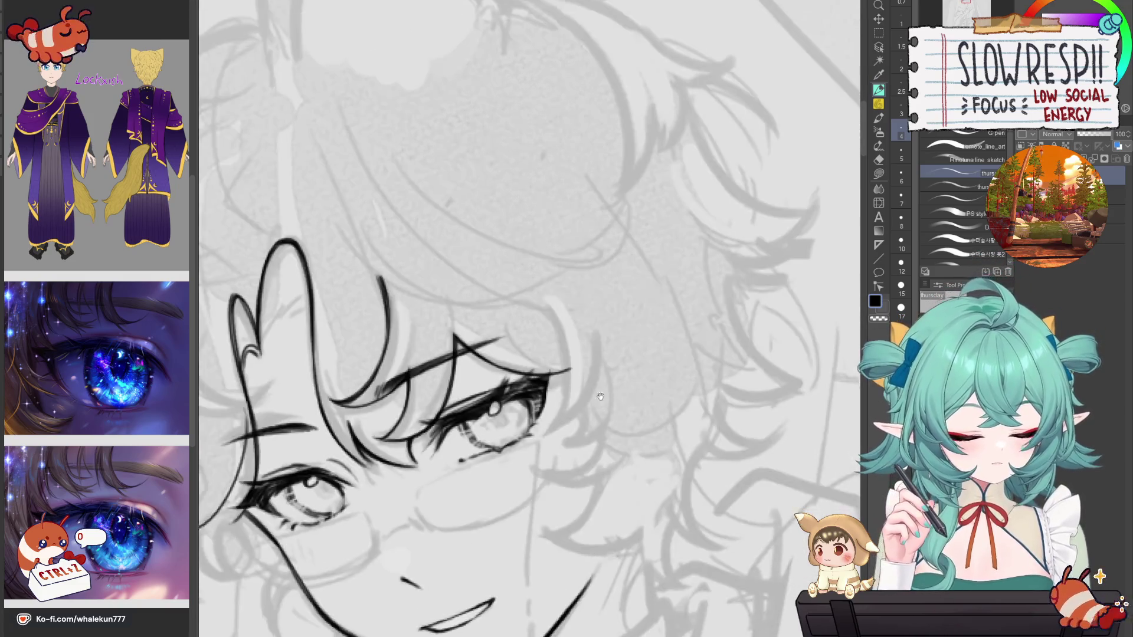
drag(585, 308, 582, 284)
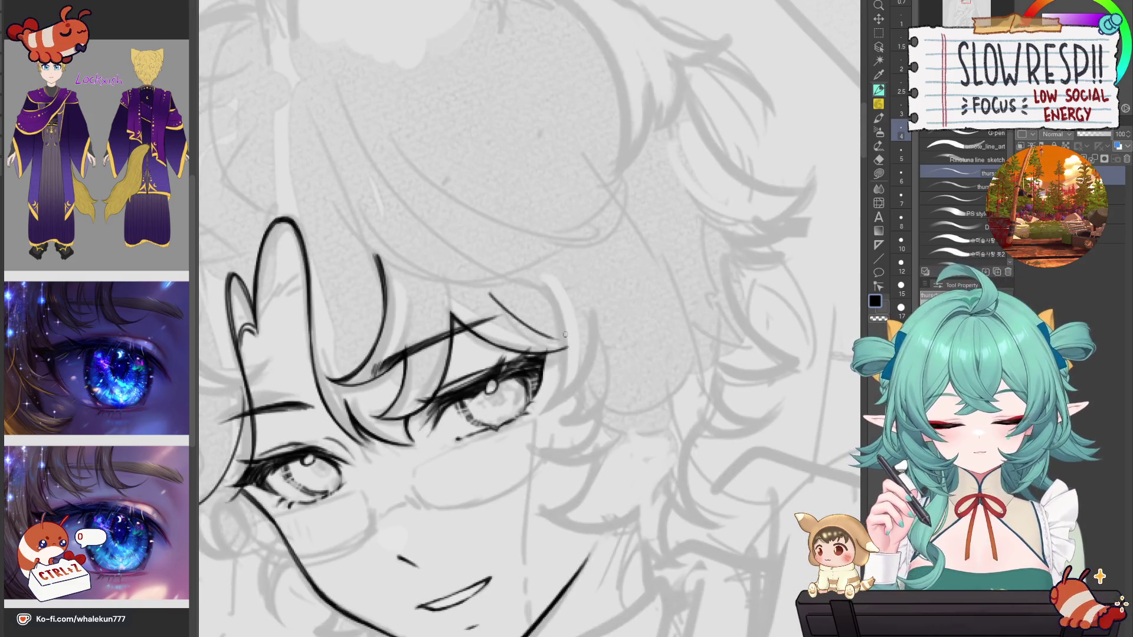
scroll(499, 259, down, 5)
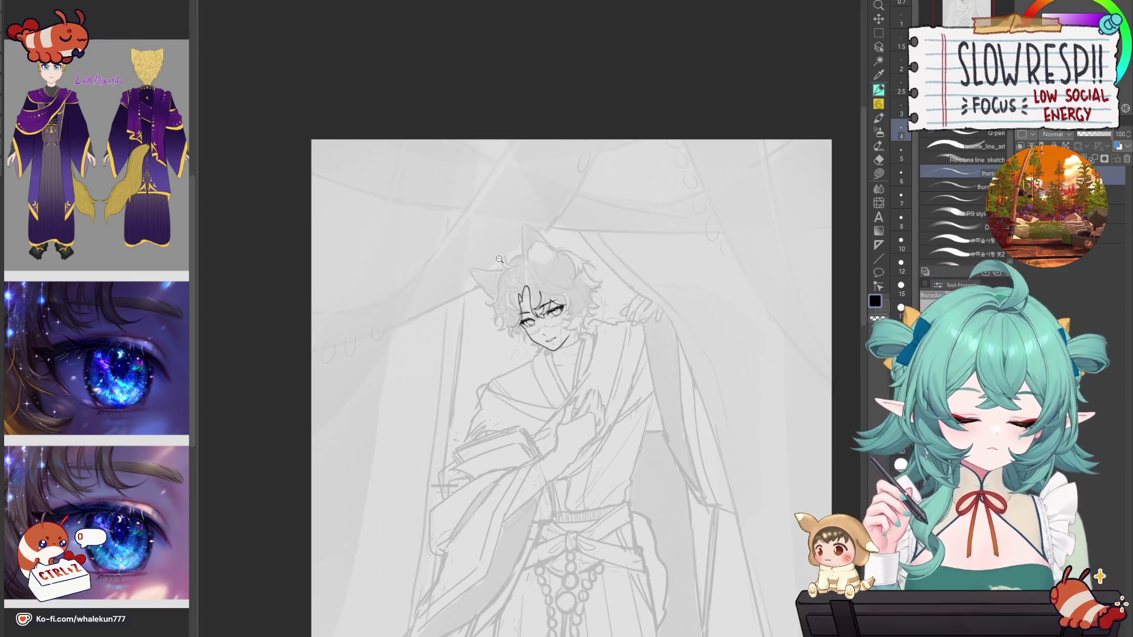
scroll(535, 295, up, 5)
scroll(561, 397, up, 3)
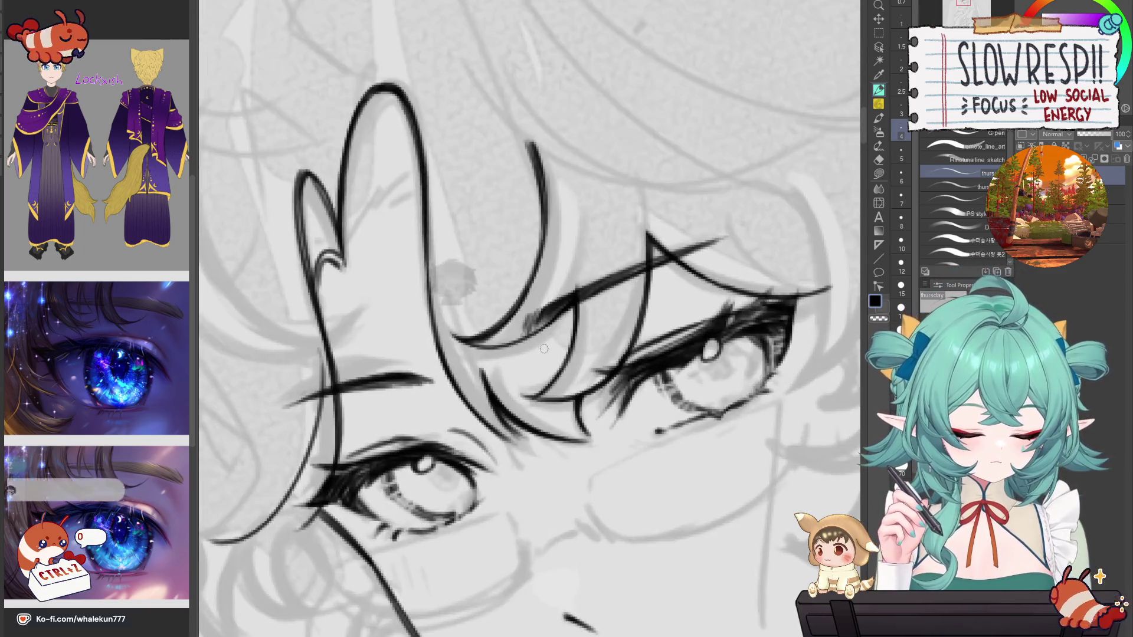
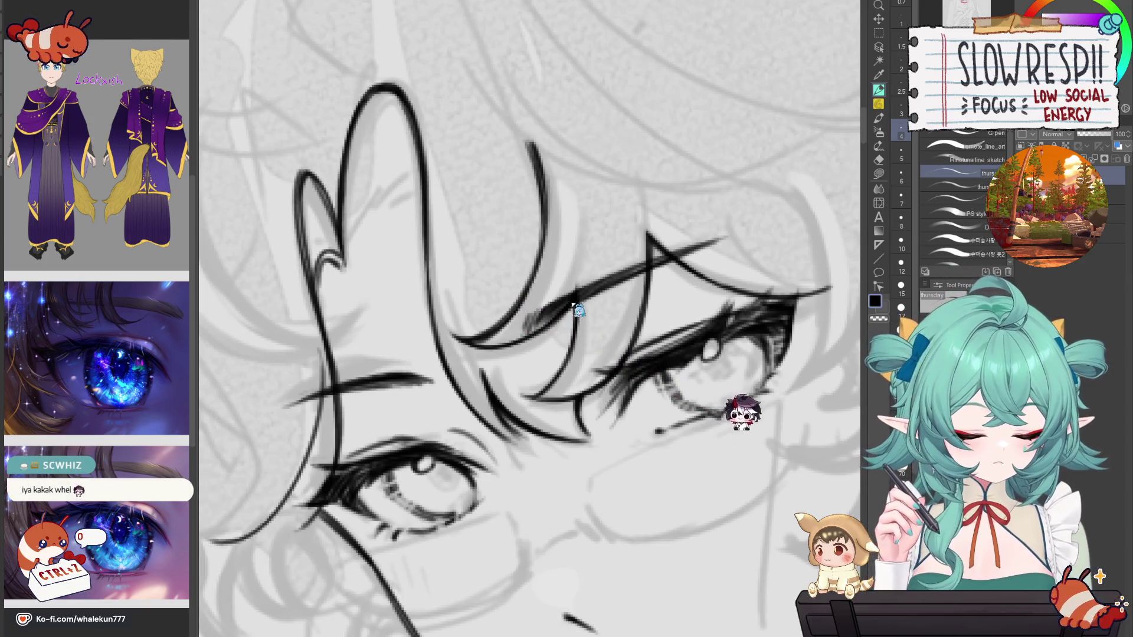
Step: Zoom and pan the canvas to recentre the face in view
scroll(519, 334, down, 5)
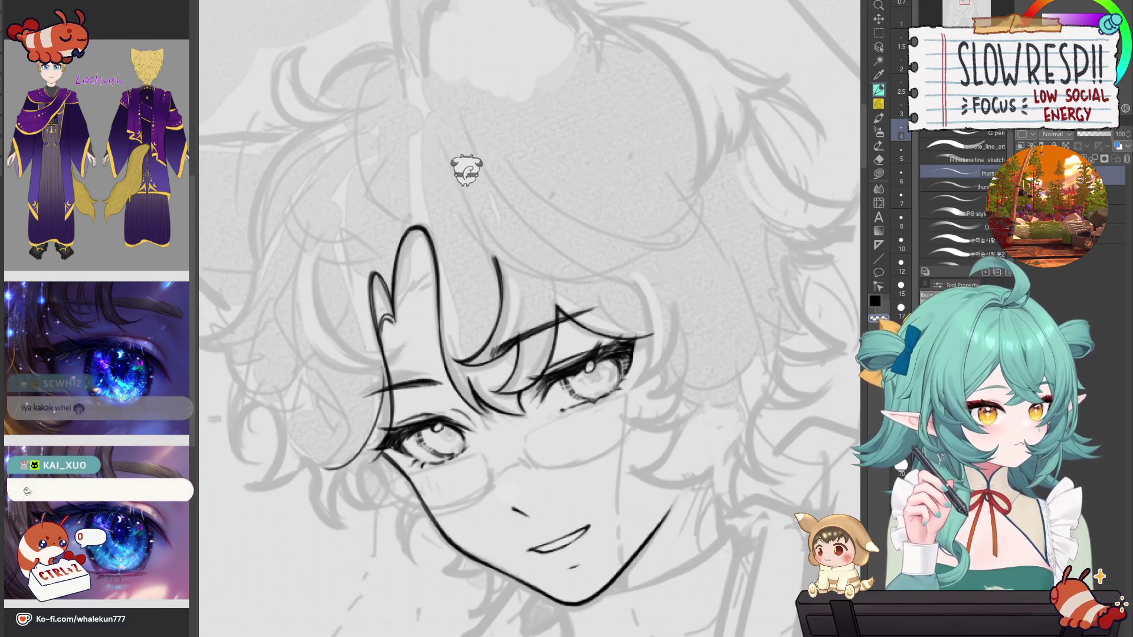
scroll(498, 180, up, 4)
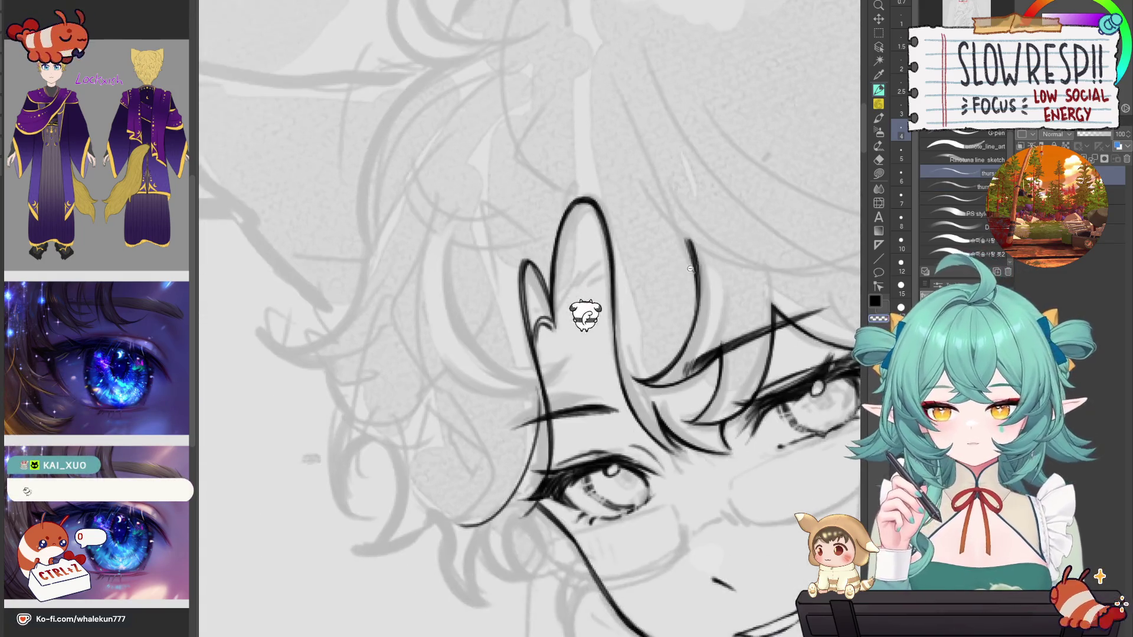
scroll(692, 267, up, 2)
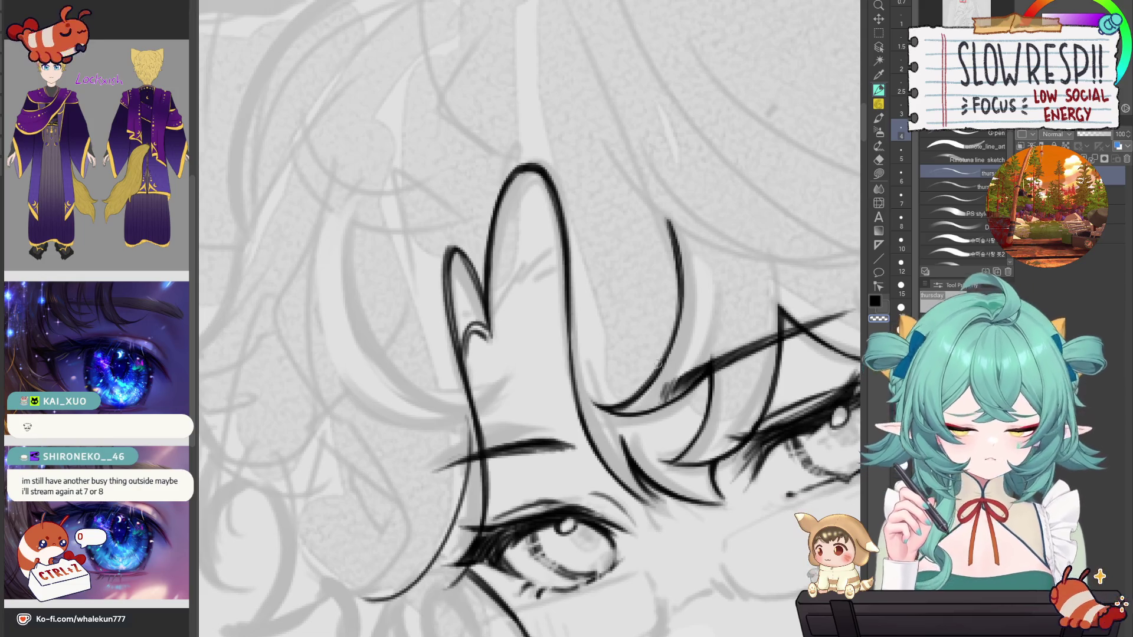
scroll(661, 363, down, 5)
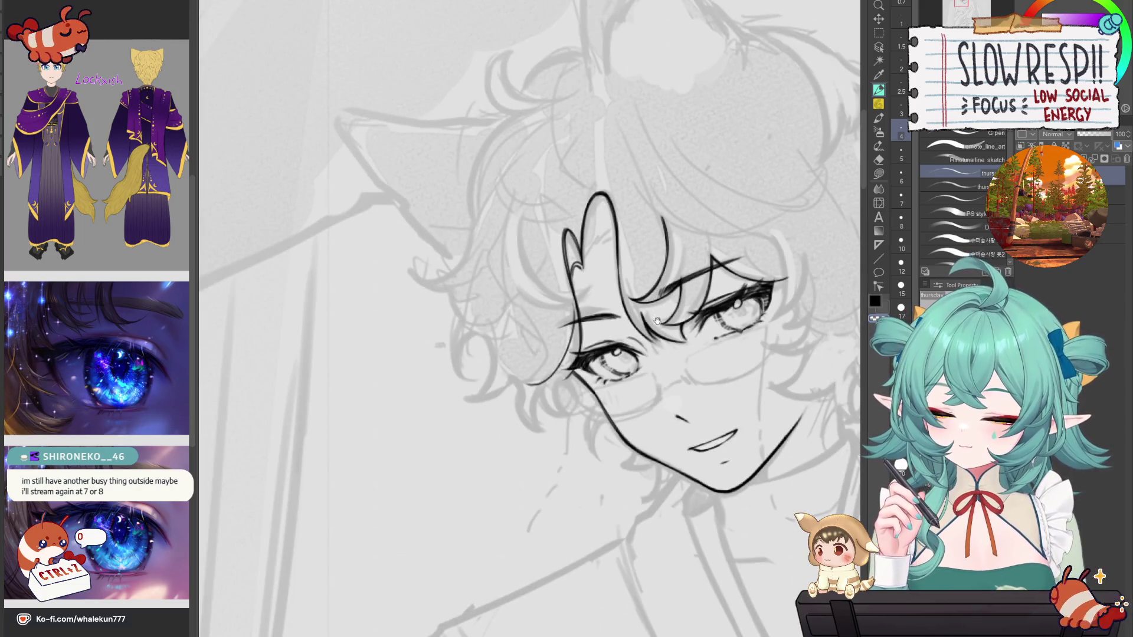
drag(669, 353, 610, 390)
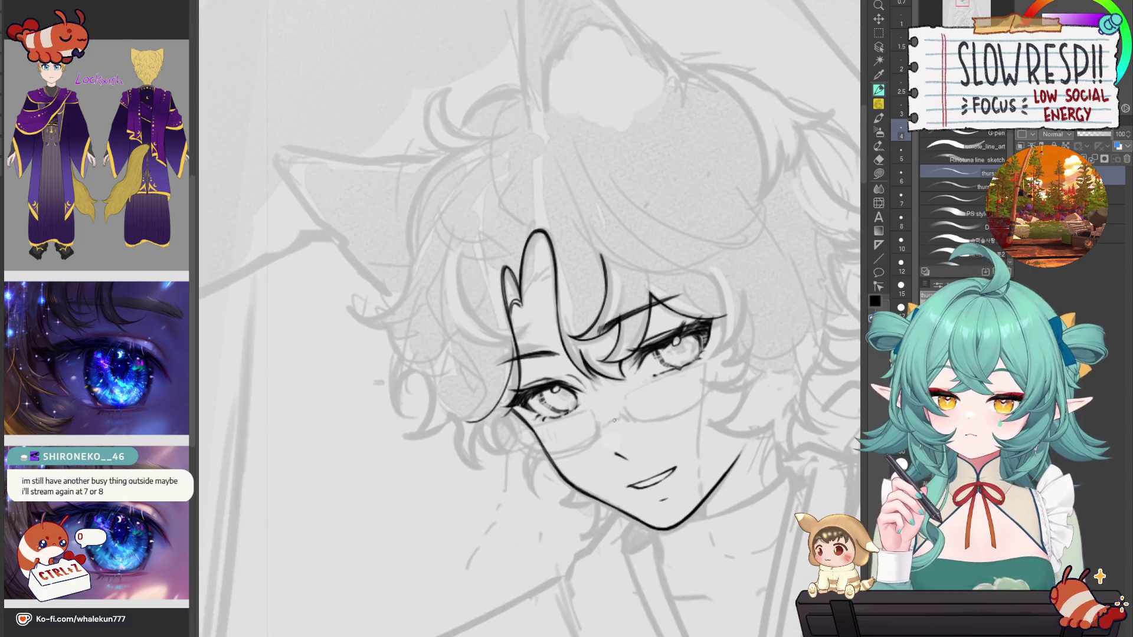
scroll(612, 427, up, 4)
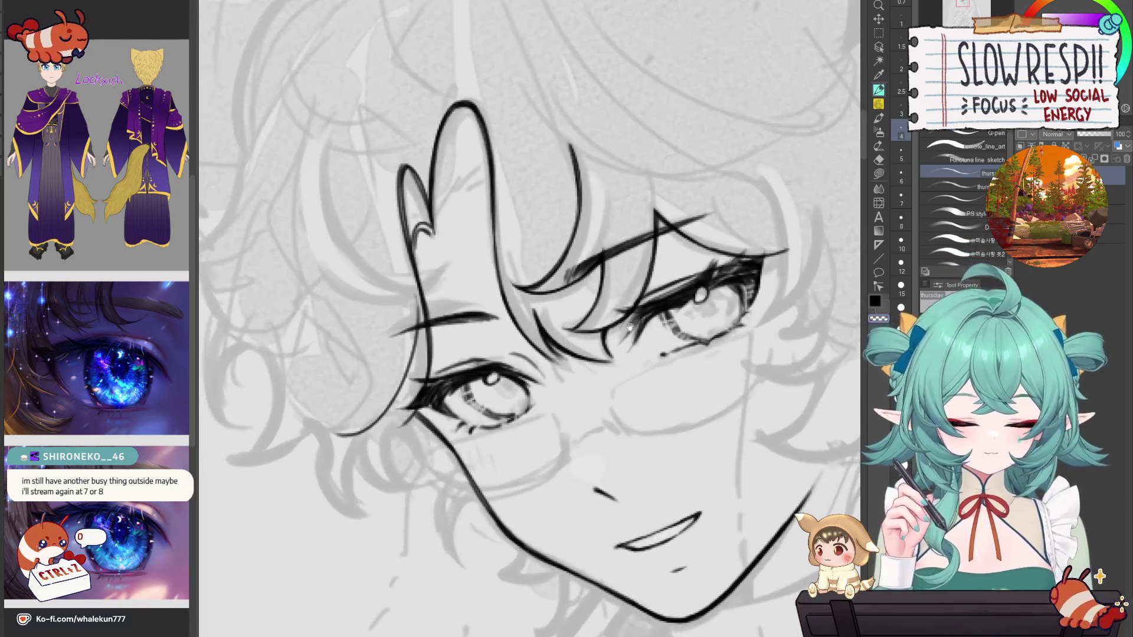
scroll(634, 364, up, 2)
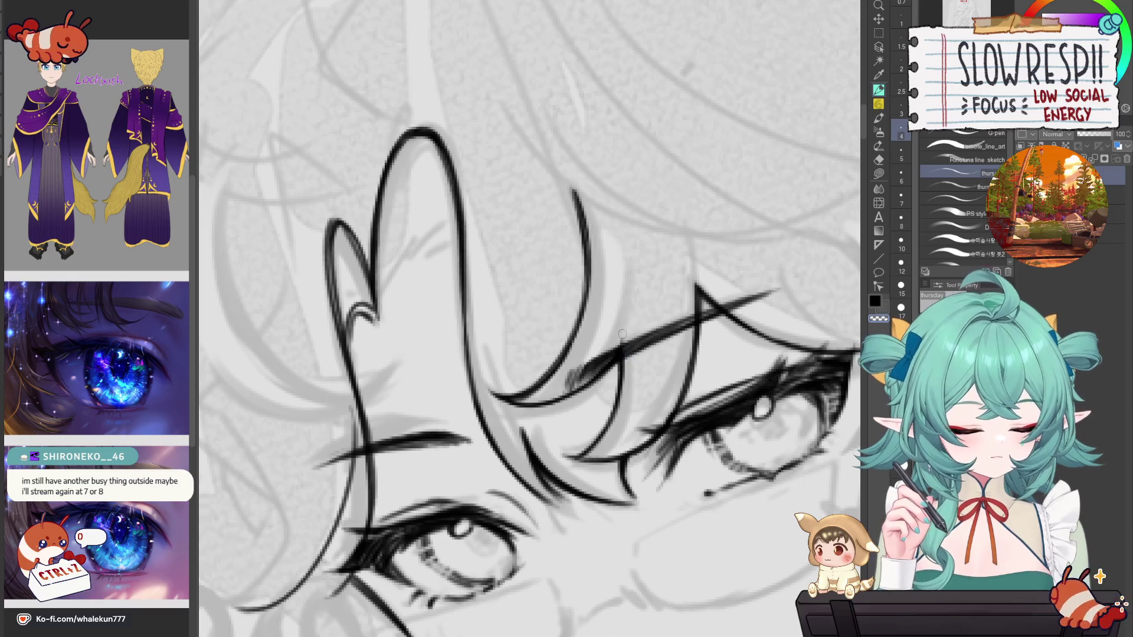
scroll(630, 361, down, 4)
scroll(630, 362, up, 4)
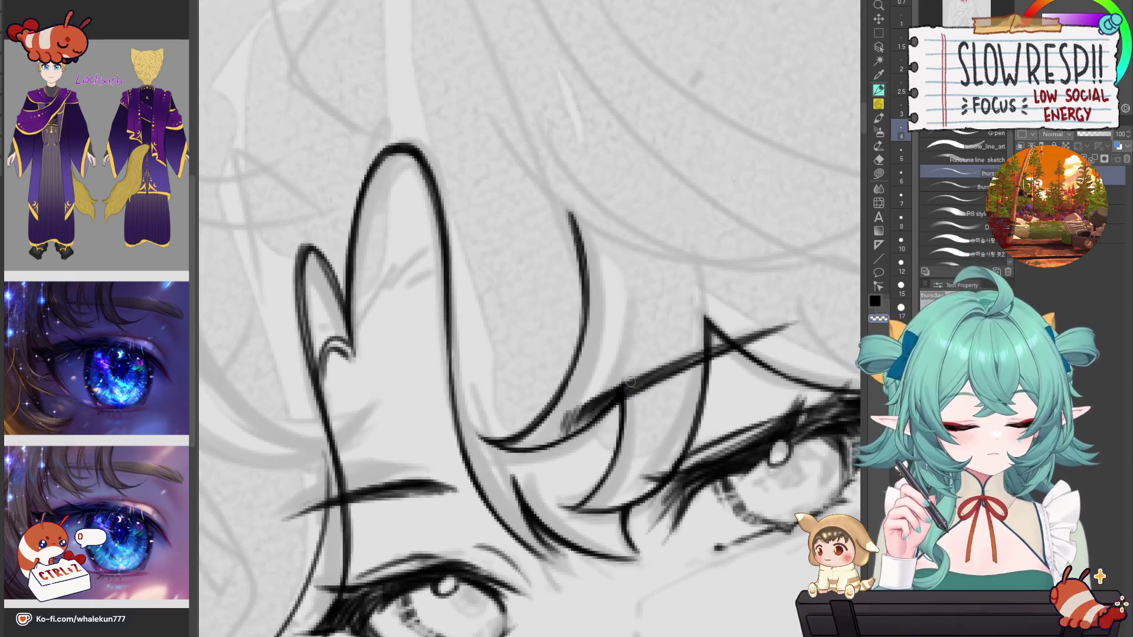
scroll(652, 352, down, 4)
scroll(559, 277, up, 2)
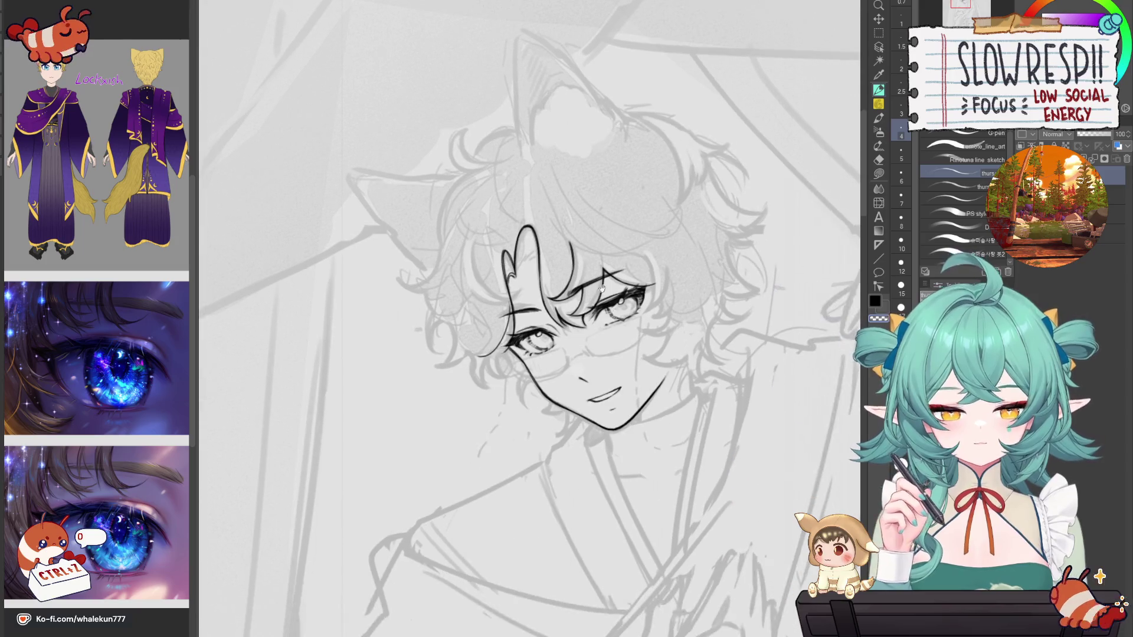
drag(558, 277, 676, 223)
Step: Set the eraser to size 12, return to the inking pen, and mirror the canvas to check
key(e)
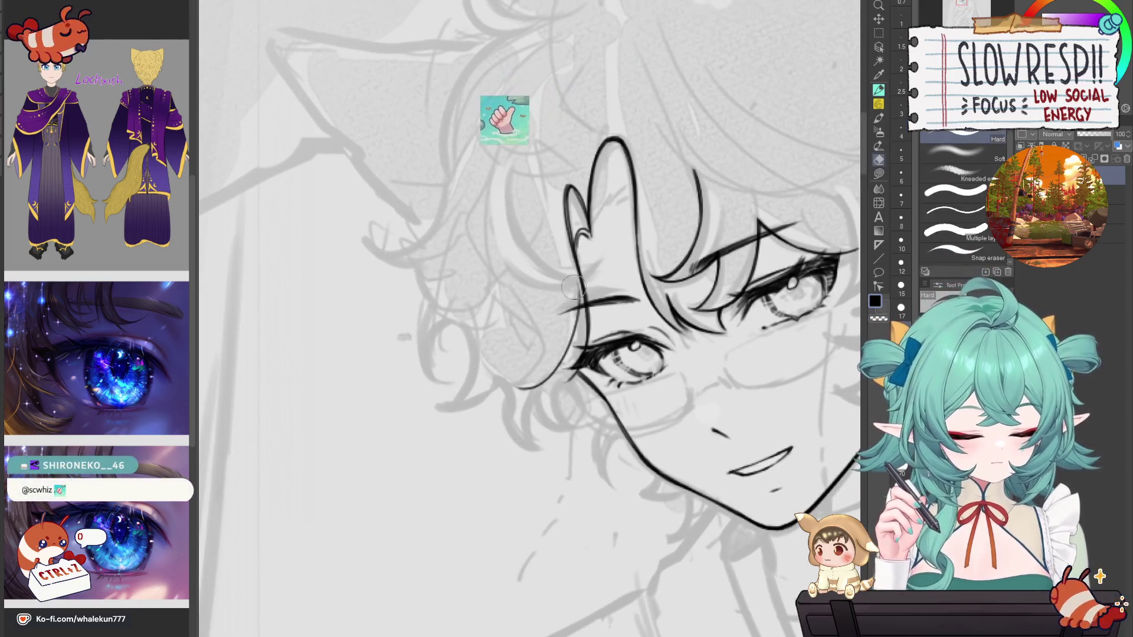
key(bracketleft)
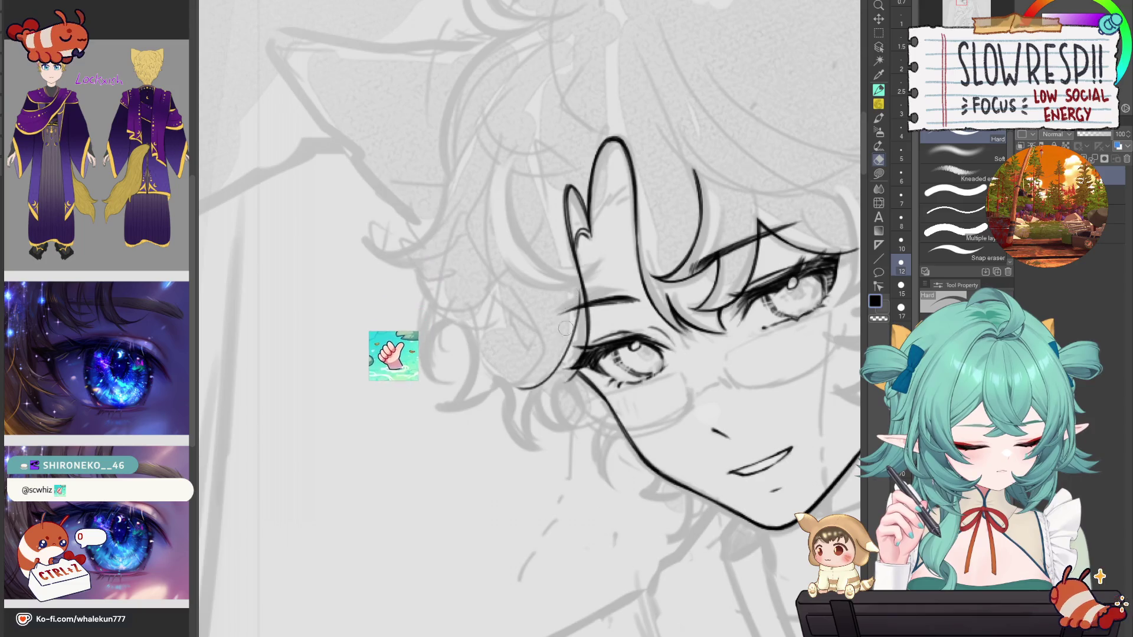
click(879, 105)
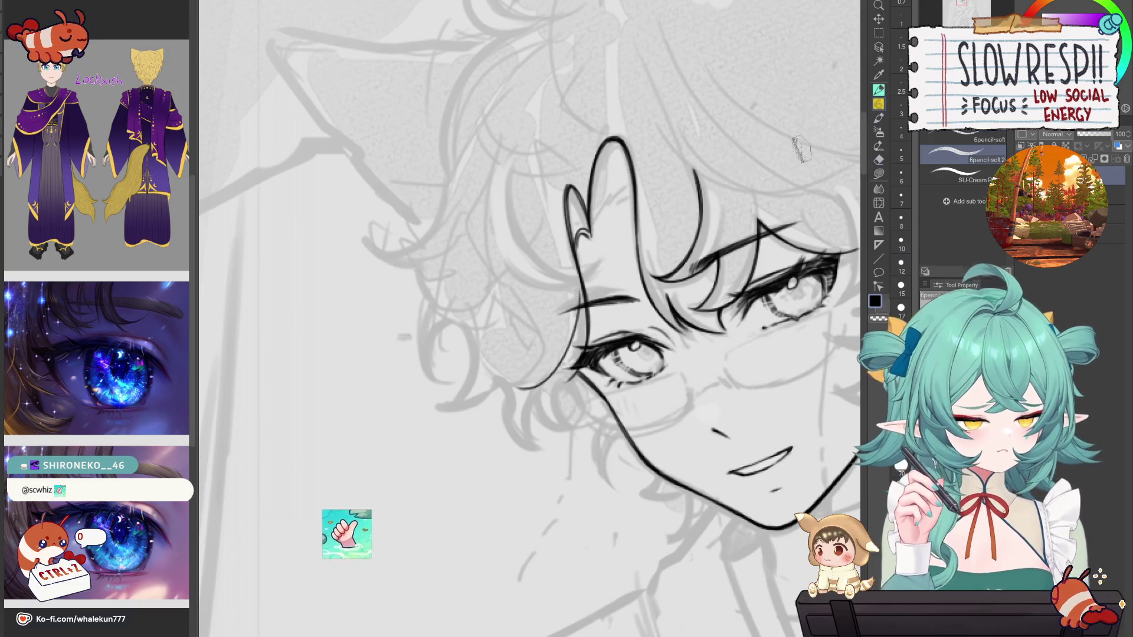
click(879, 90)
key(h)
key(h)
drag(553, 403, 608, 372)
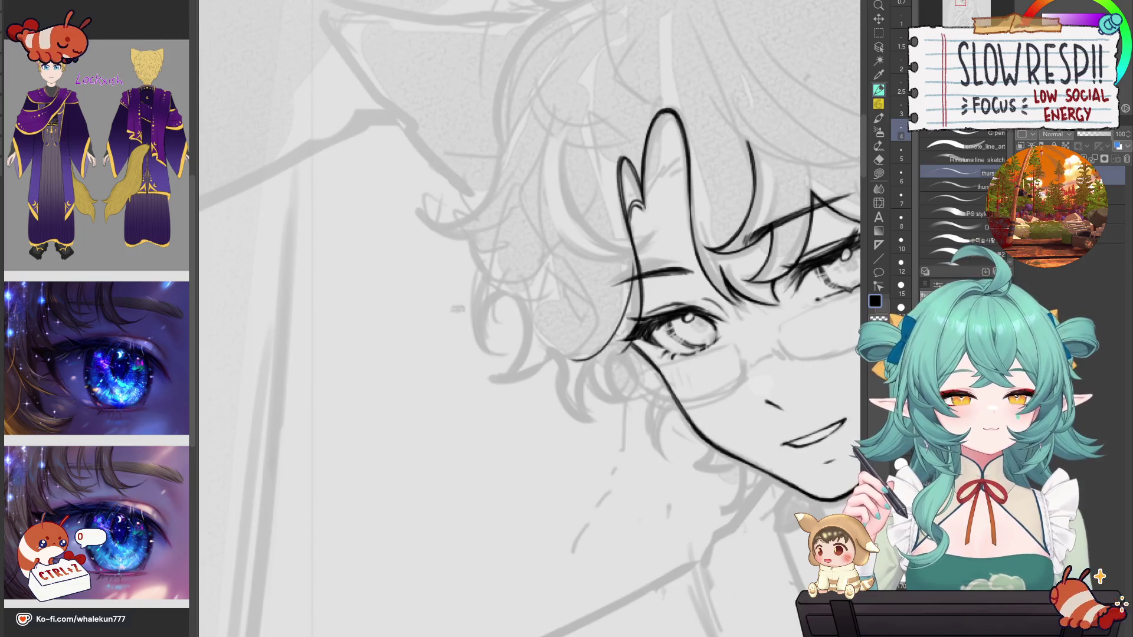
Step: Return to the inking pen, shift the view left, then switch to the Moodboard Flame document
key(p)
mouse_move(770, 206)
mouse_down()
mouse_move(684, 221)
mouse_move(599, 259)
mouse_up()
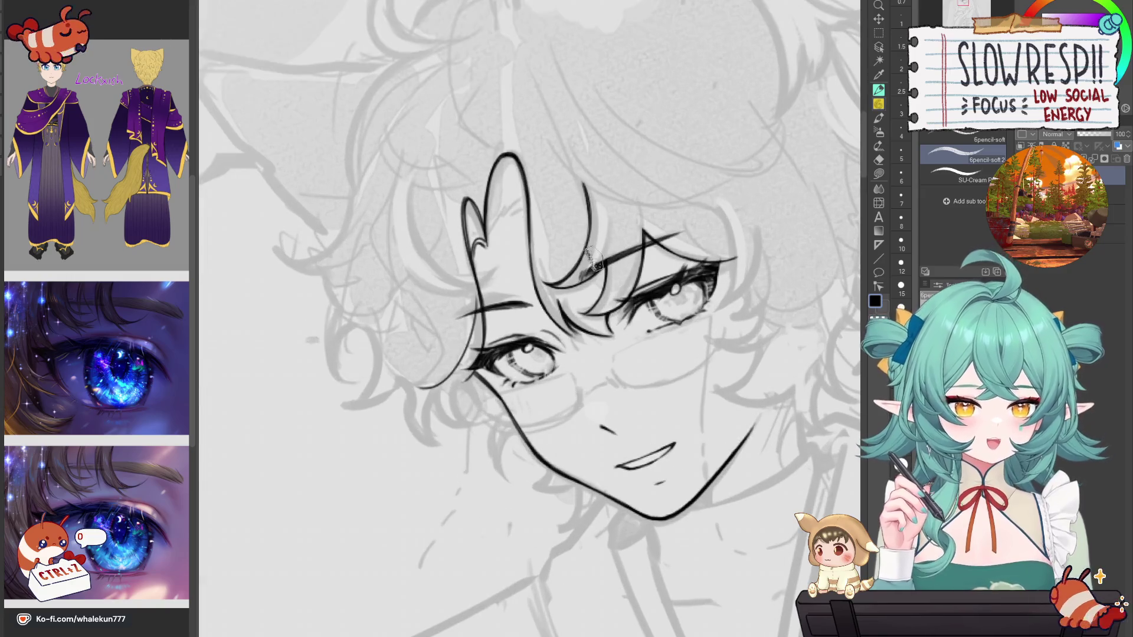
key(p)
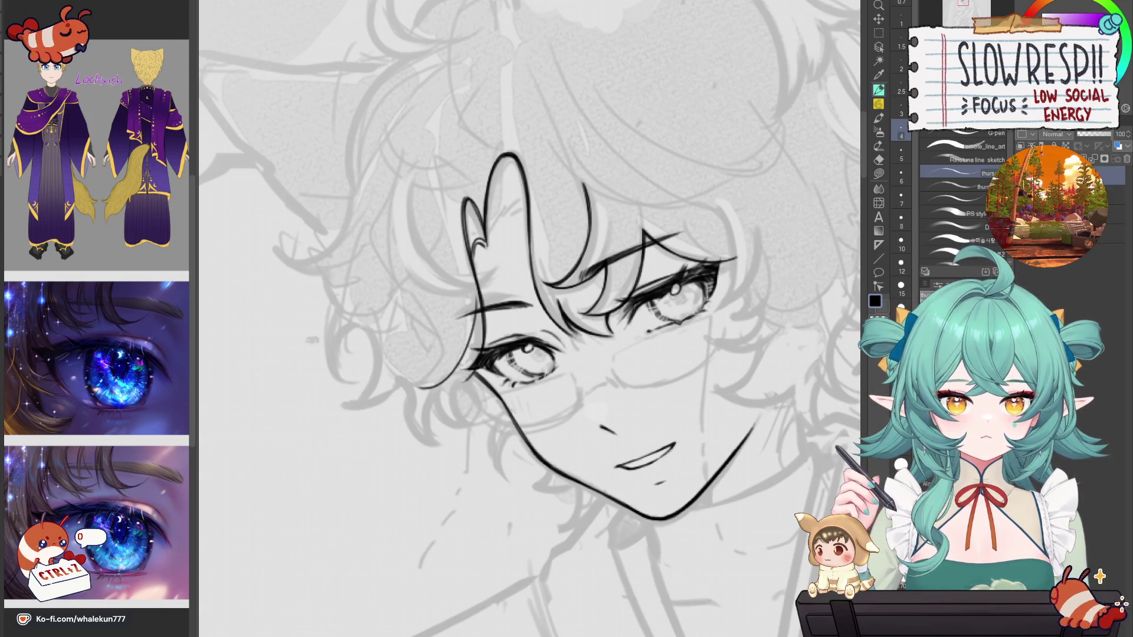
key(ctrl+Tab)
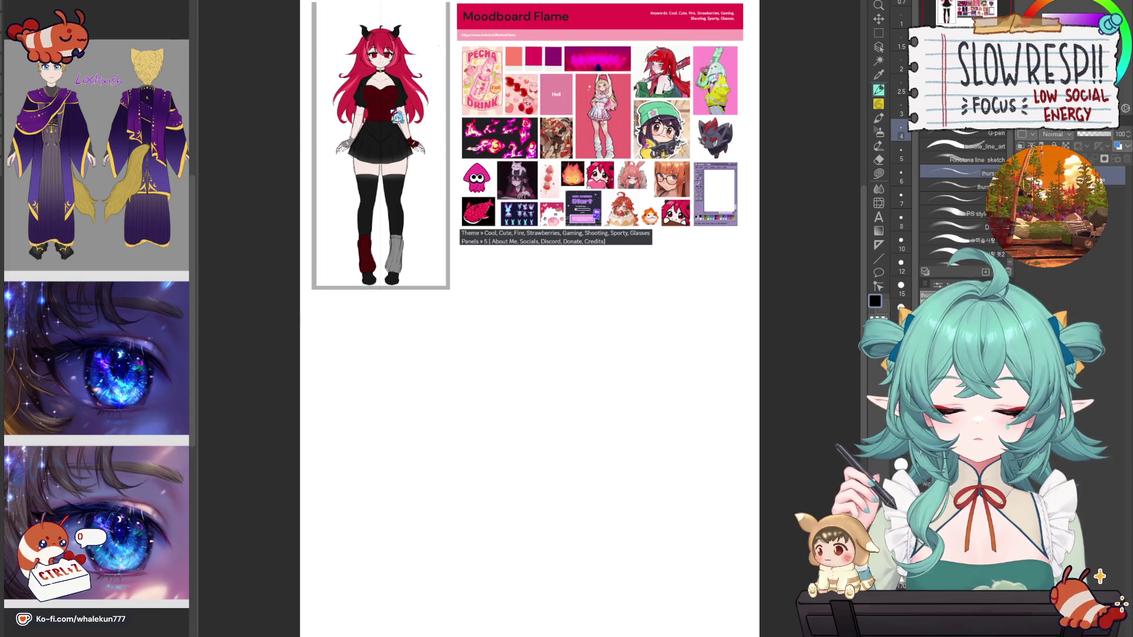
Step: Paste the red-haired character sheet into the Moodboard Flame document and move it to the page top
key(ctrl+Tab)
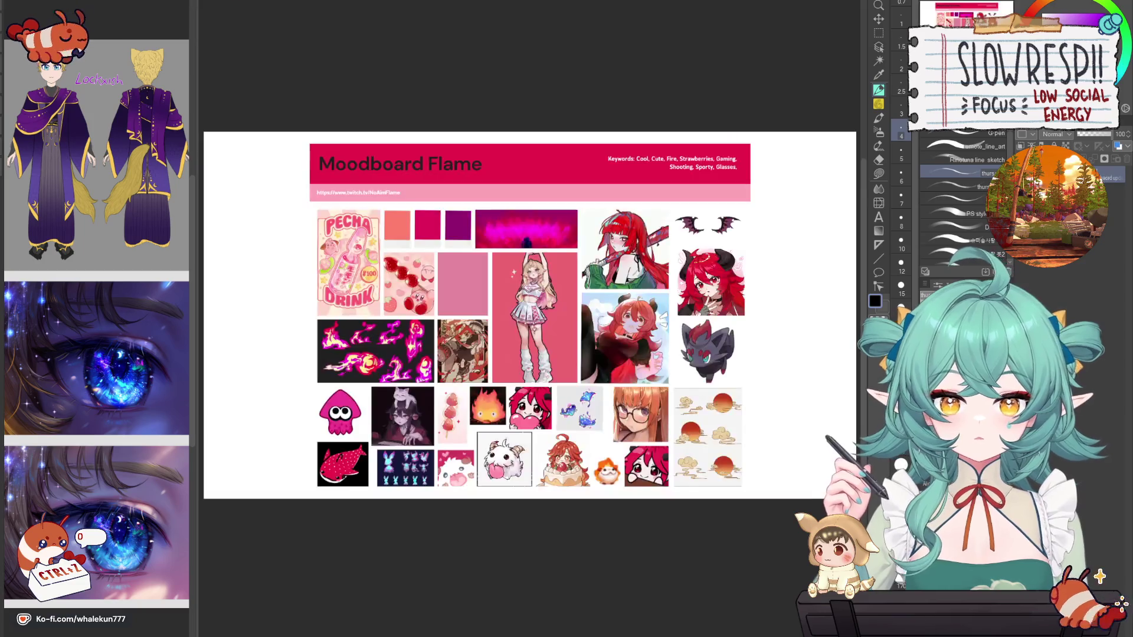
key(ctrl+Tab)
key(ctrl+Tab)
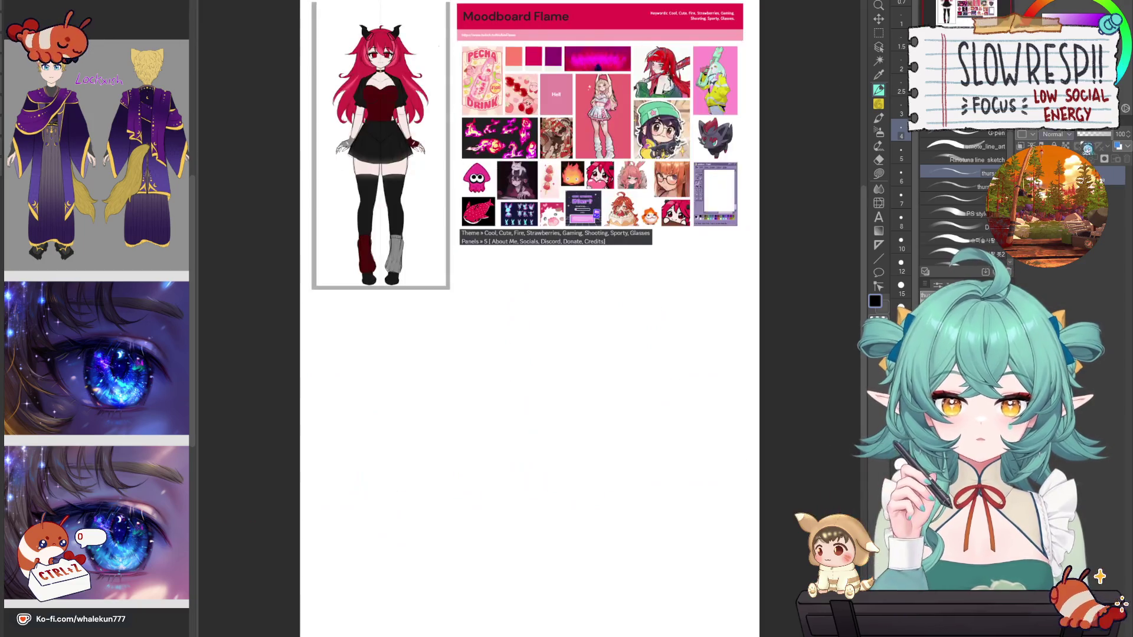
key(ctrl+Tab)
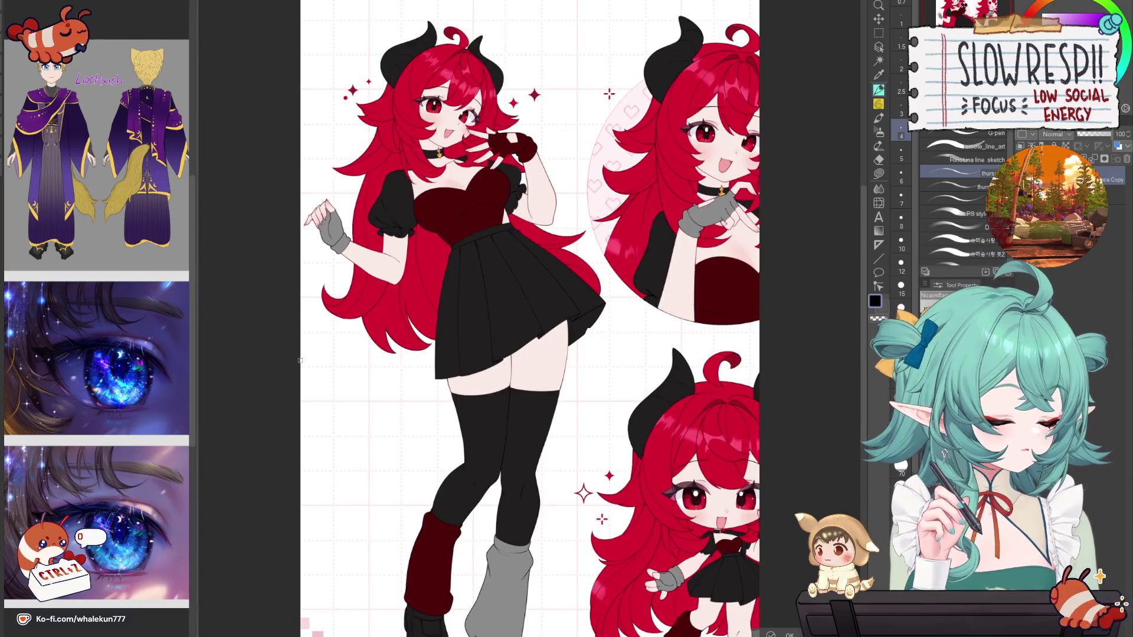
key(ctrl+Tab)
key(ctrl+v)
key(ctrl+t)
click(500, 479)
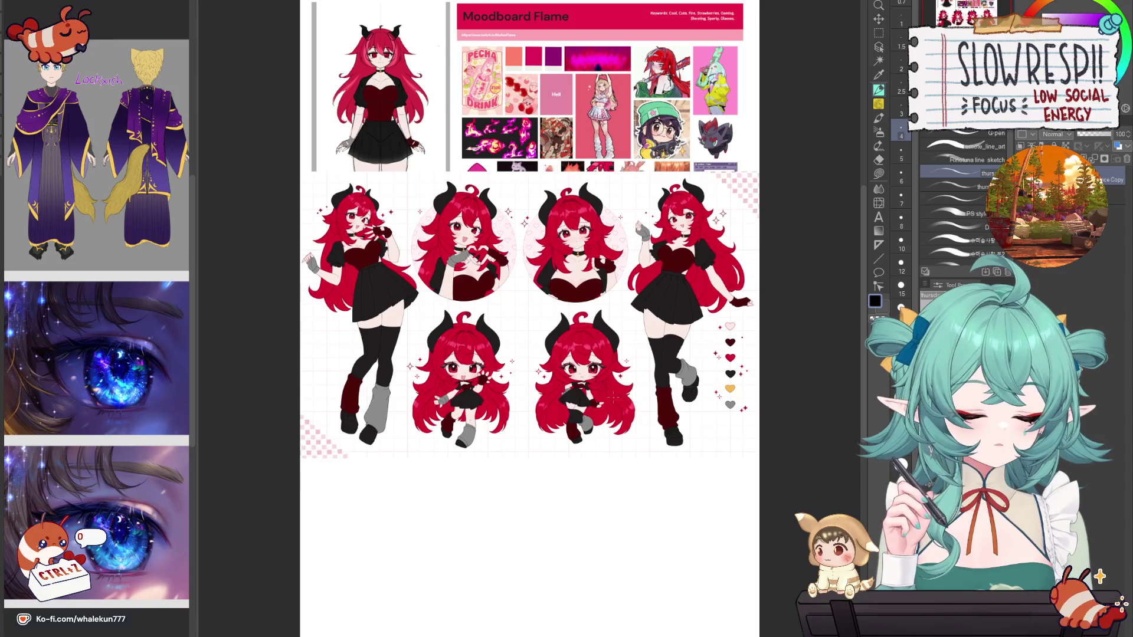
click(879, 18)
drag(619, 393, 619, 221)
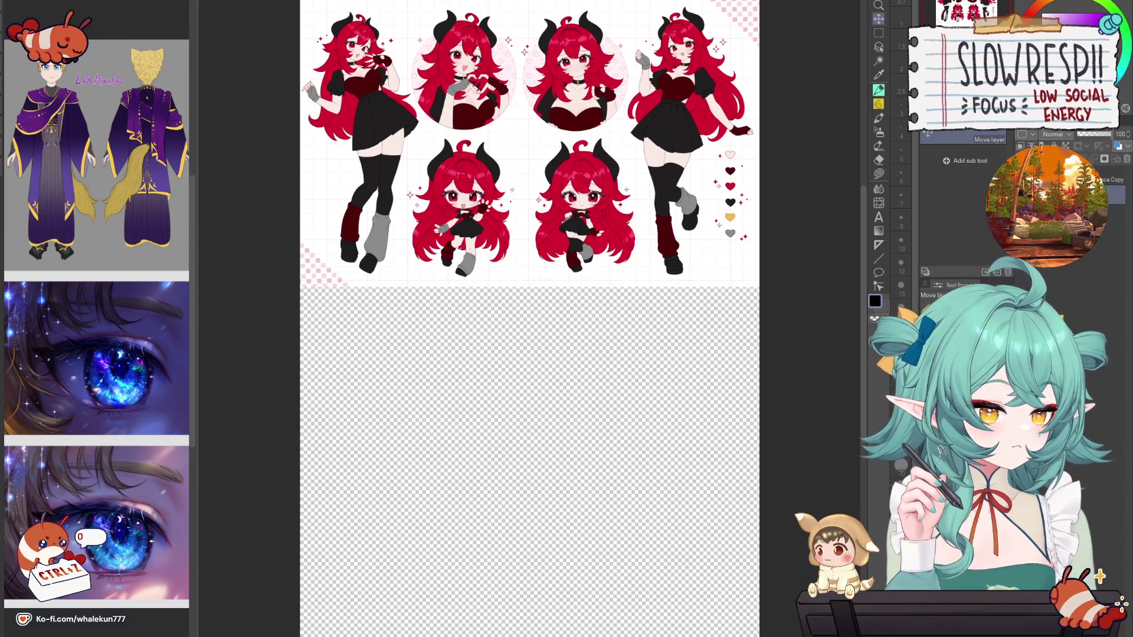
Step: Restore the white background, nudge the character sheet up, and paste the moodboard below it
key(ctrl+z)
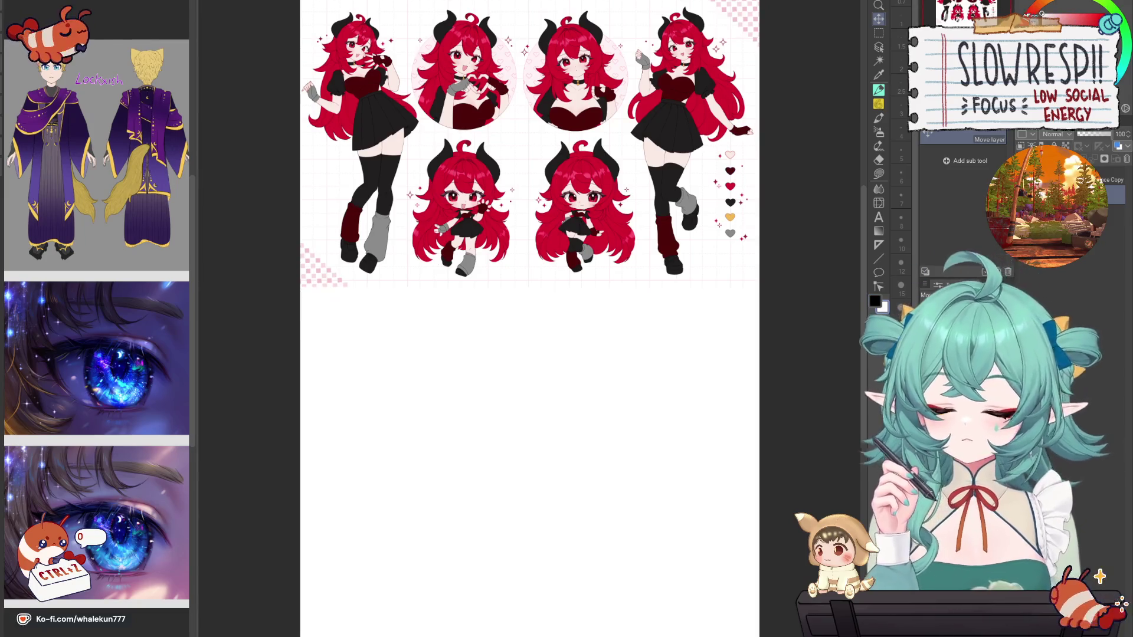
drag(639, 195, 637, 187)
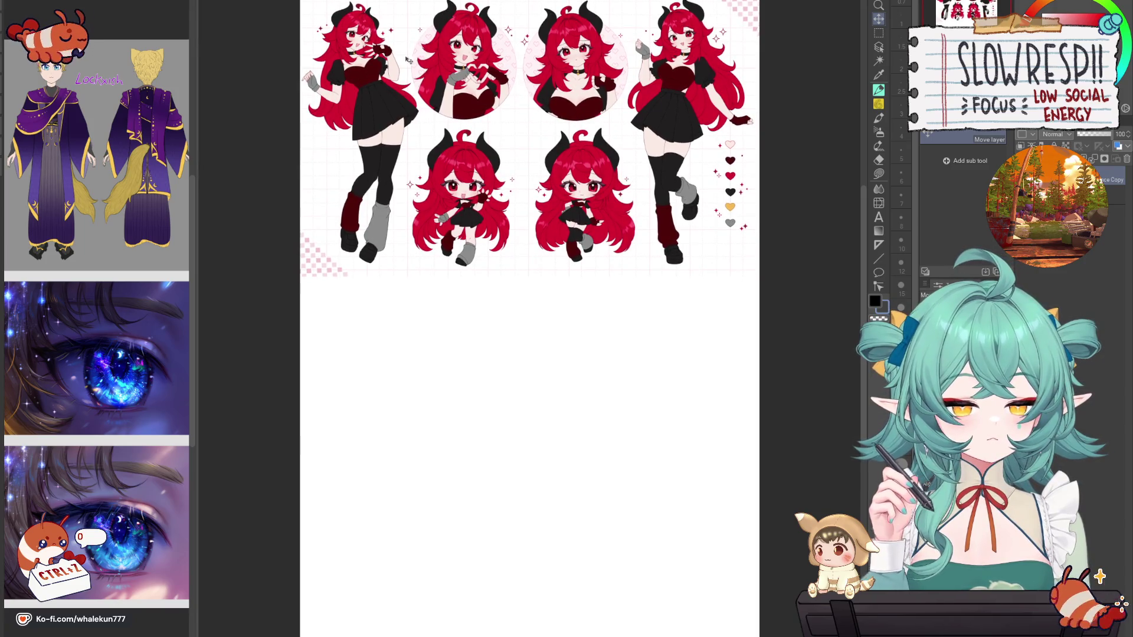
key(ctrl+Tab)
key(ctrl+Tab)
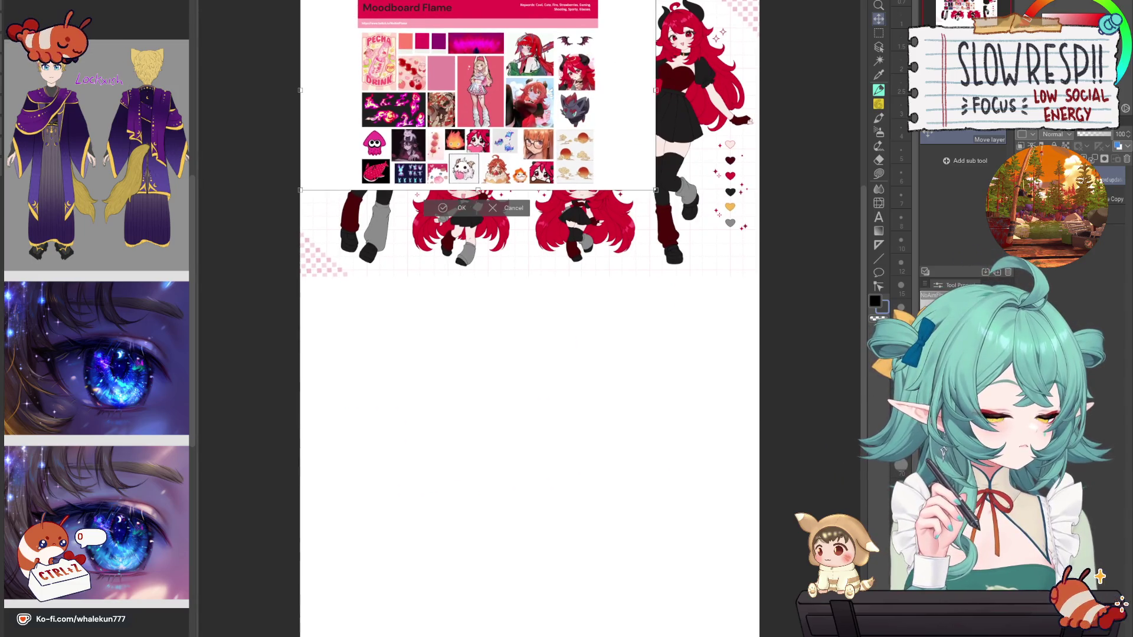
key(ctrl+v)
key(ctrl+t)
drag(645, 263, 643, 359)
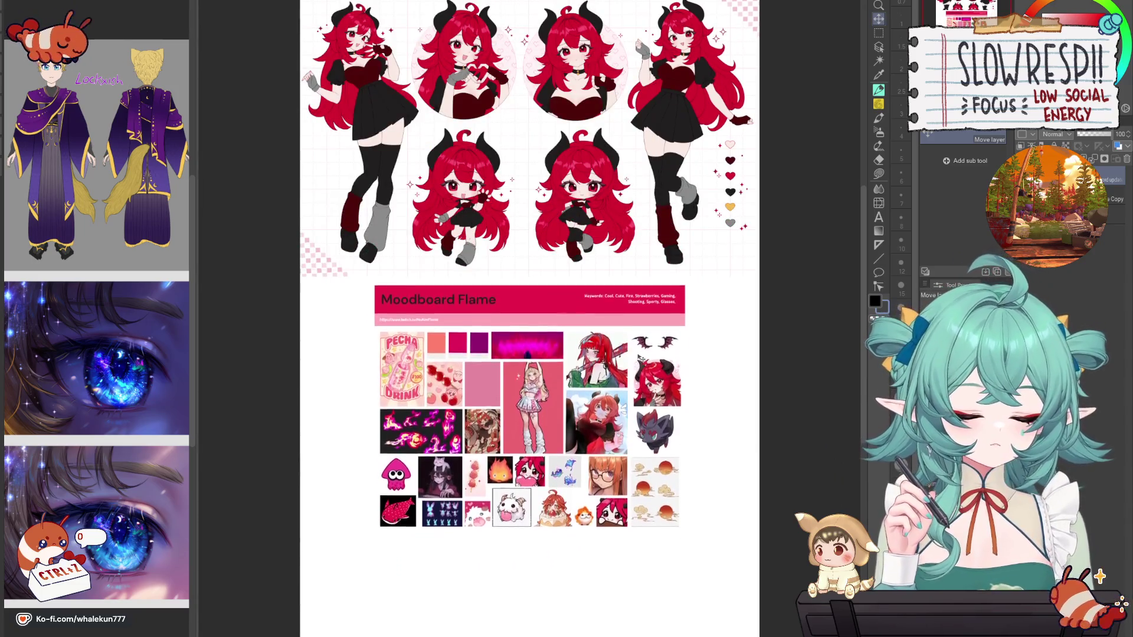
key(Return)
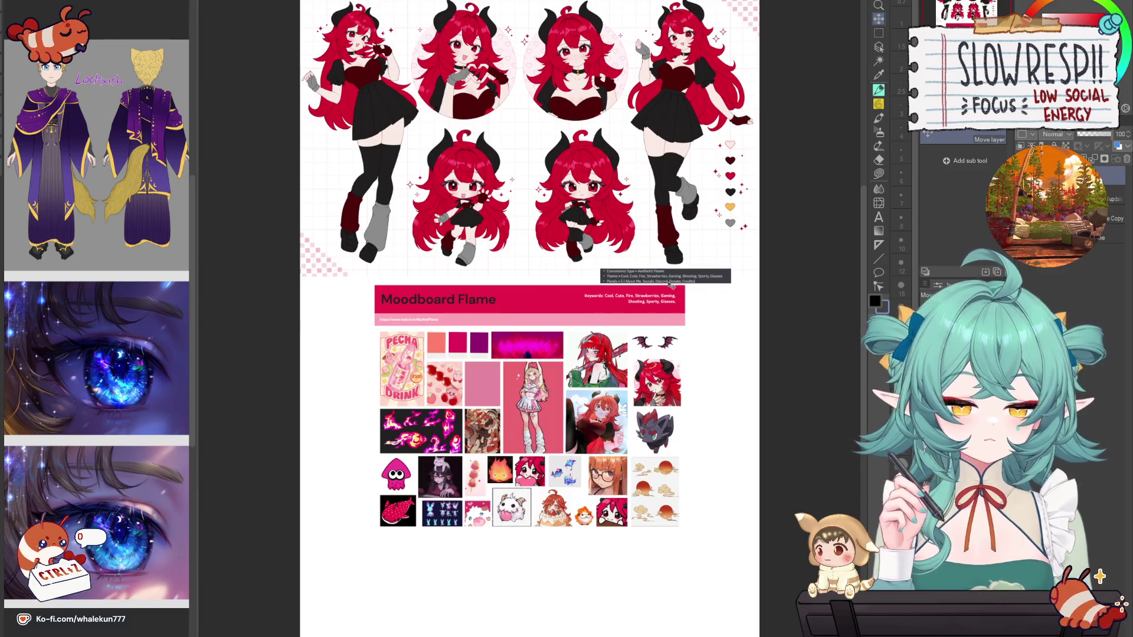
Step: Move the keywords text onto the moodboard header, fit the view, and return to the face sketch
key(ctrl+t)
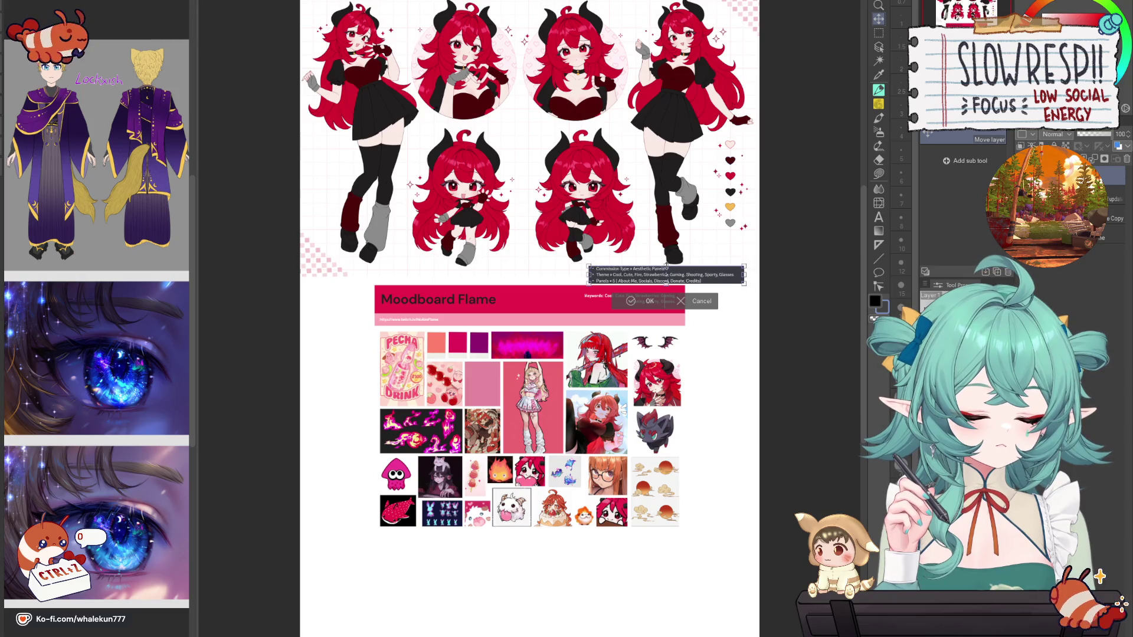
drag(667, 276, 694, 311)
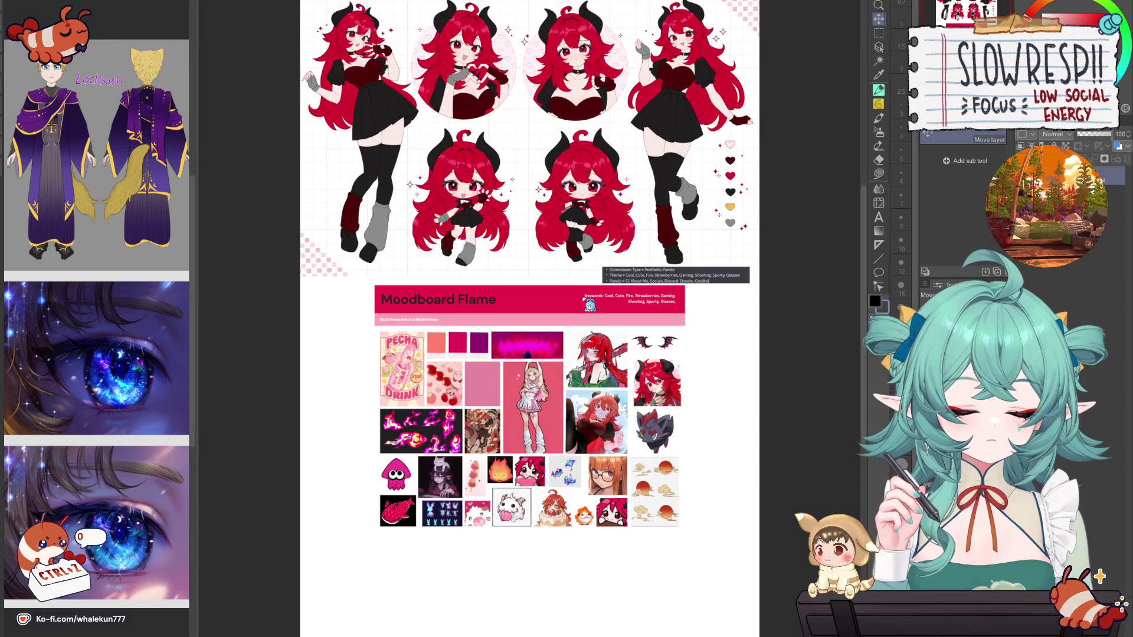
key(ctrl+t)
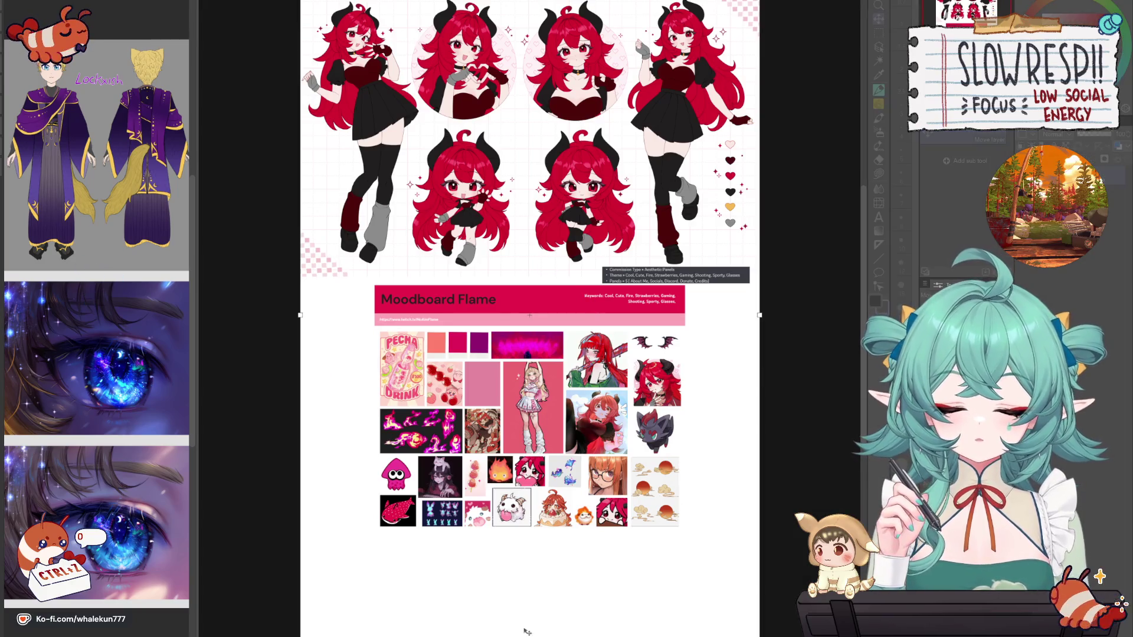
key(Return)
key(ctrl+0)
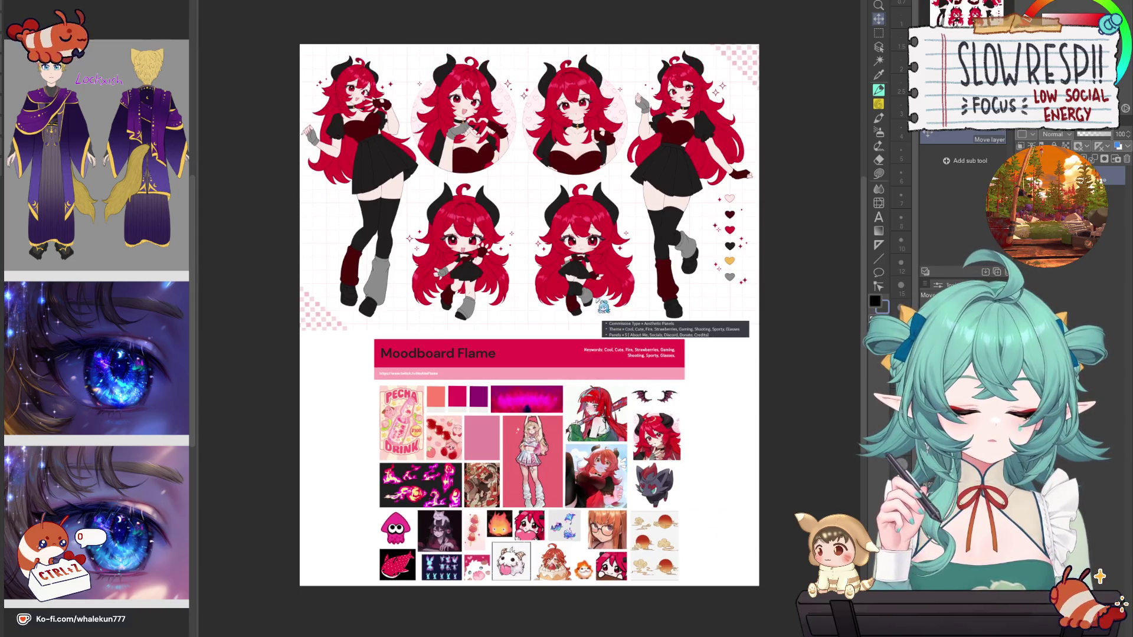
key(ctrl+Tab)
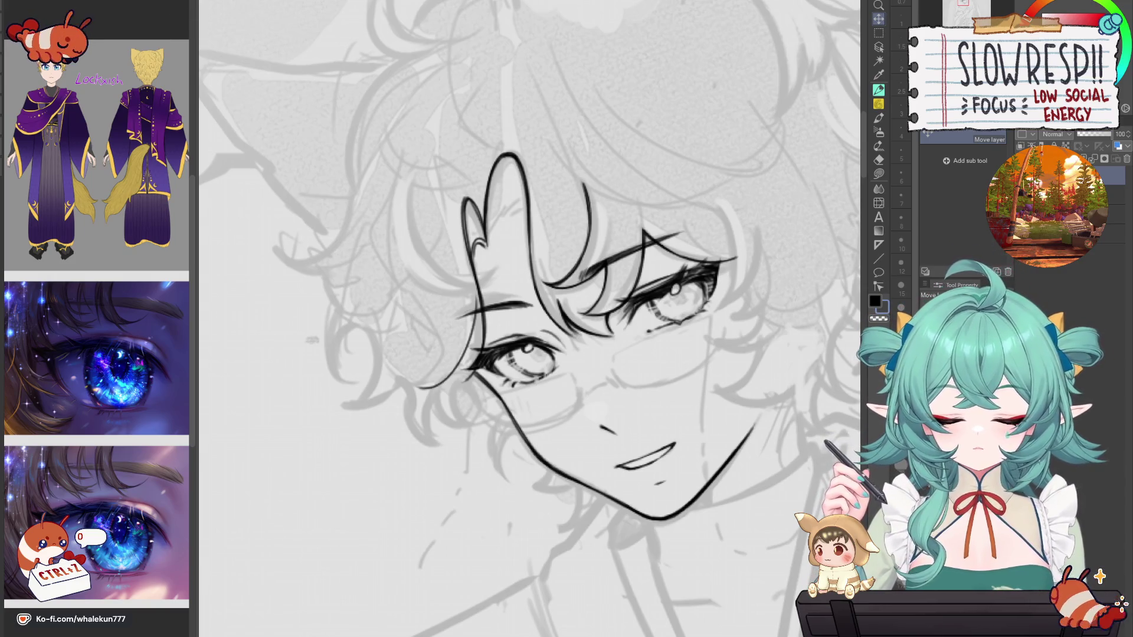
Step: Switch to the pen and try a curved hair strand beside the ear, undoing both attempts
key(p)
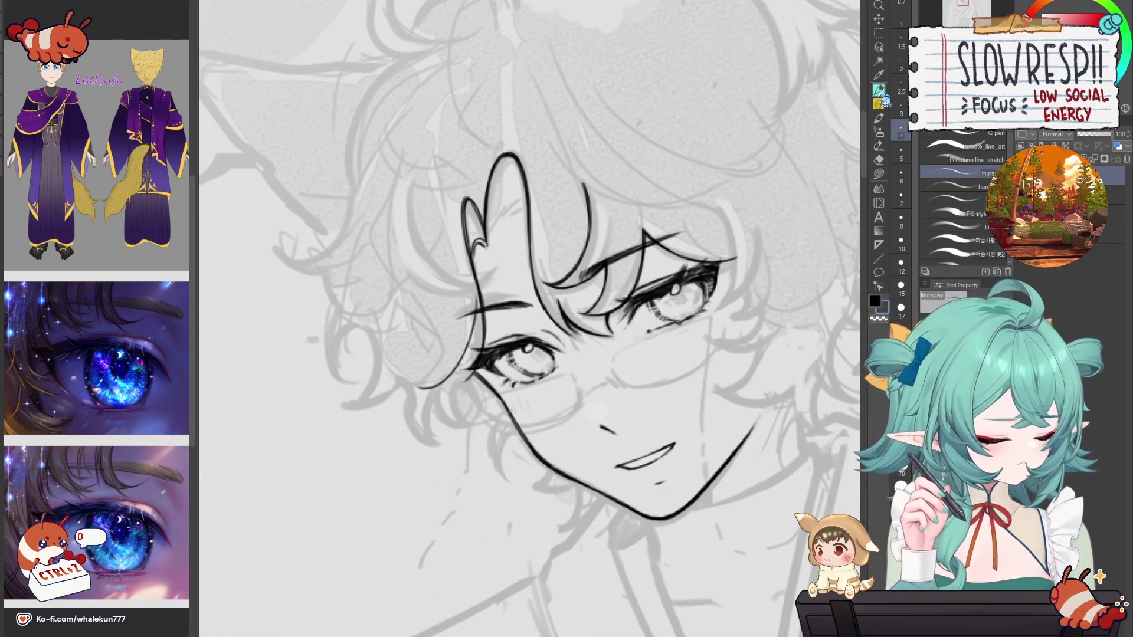
mouse_move(617, 472)
mouse_down()
mouse_move(697, 507)
mouse_move(733, 477)
mouse_up()
scroll(526, 355, up, 3)
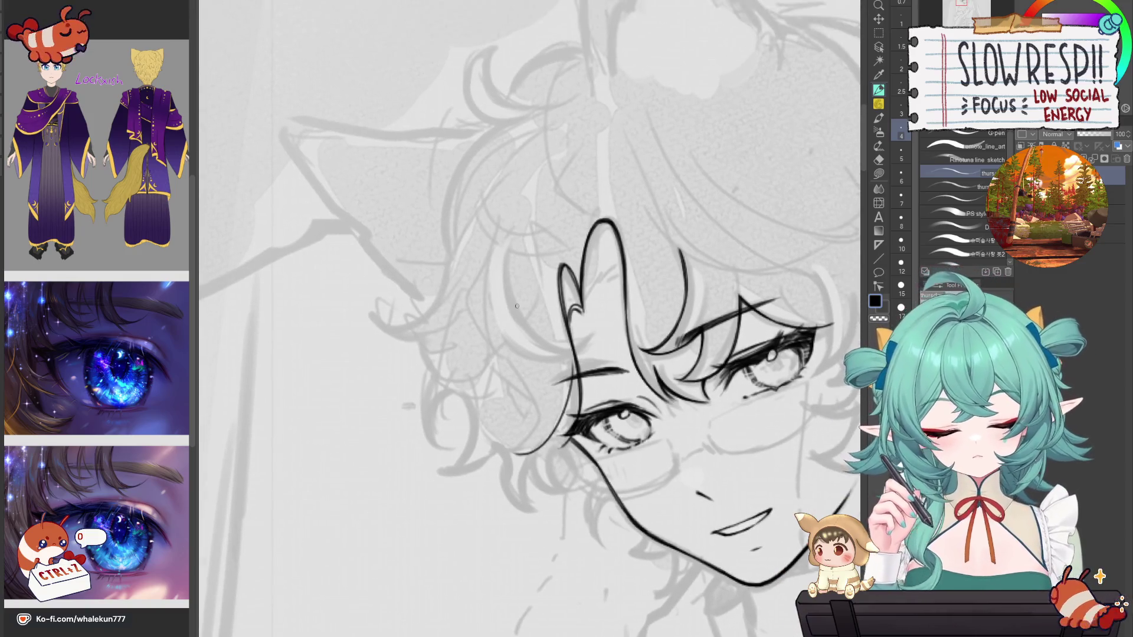
drag(508, 236, 590, 354)
key(ctrl+z)
mouse_move(508, 234)
mouse_down()
mouse_move(514, 313)
mouse_move(593, 361)
mouse_move(596, 342)
mouse_up()
key(ctrl+z)
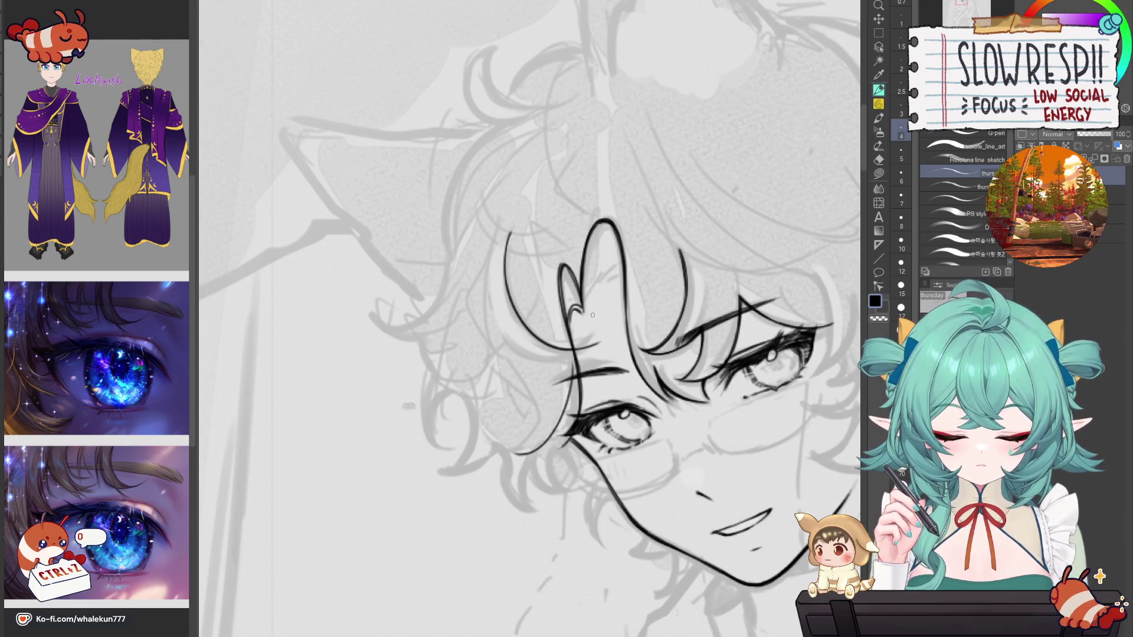
Step: Reframe the fringe in view and briefly switch to the eraser before returning to the pen
mouse_move(592, 315)
mouse_down()
mouse_move(508, 348)
mouse_move(589, 327)
mouse_move(599, 340)
mouse_up()
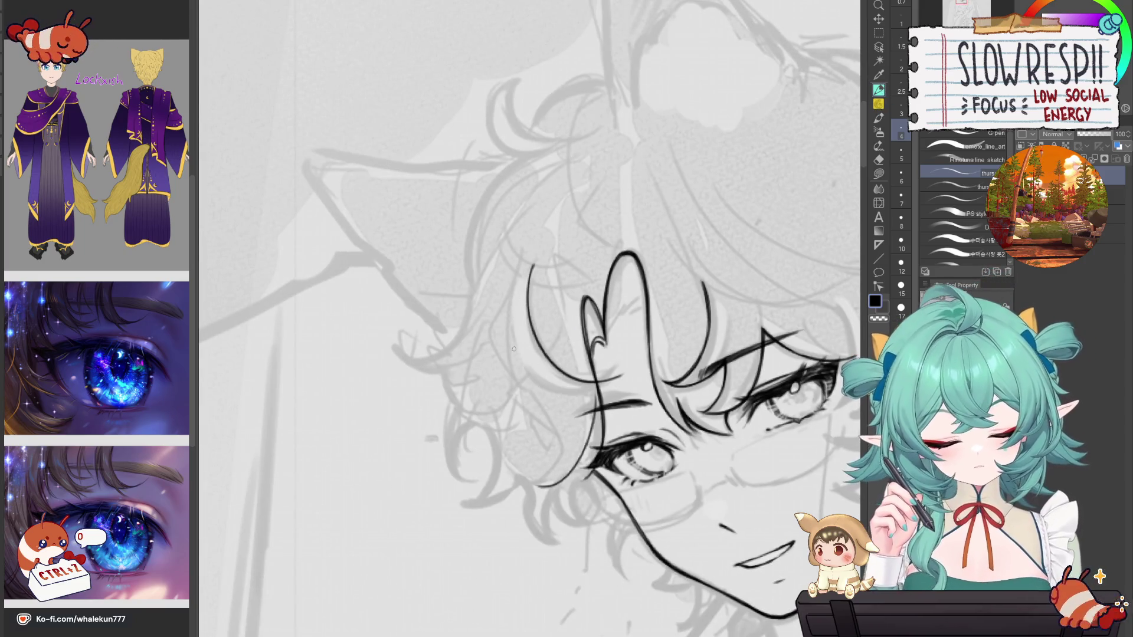
scroll(583, 340, right, 5)
scroll(584, 340, left, 5)
scroll(602, 377, up, 3)
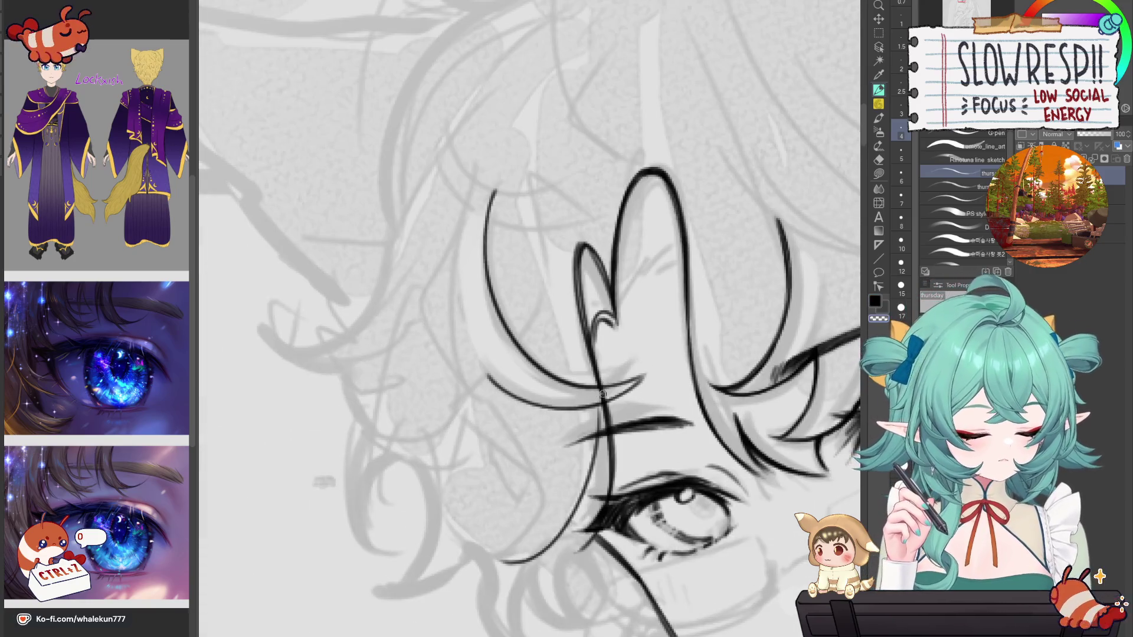
key(e)
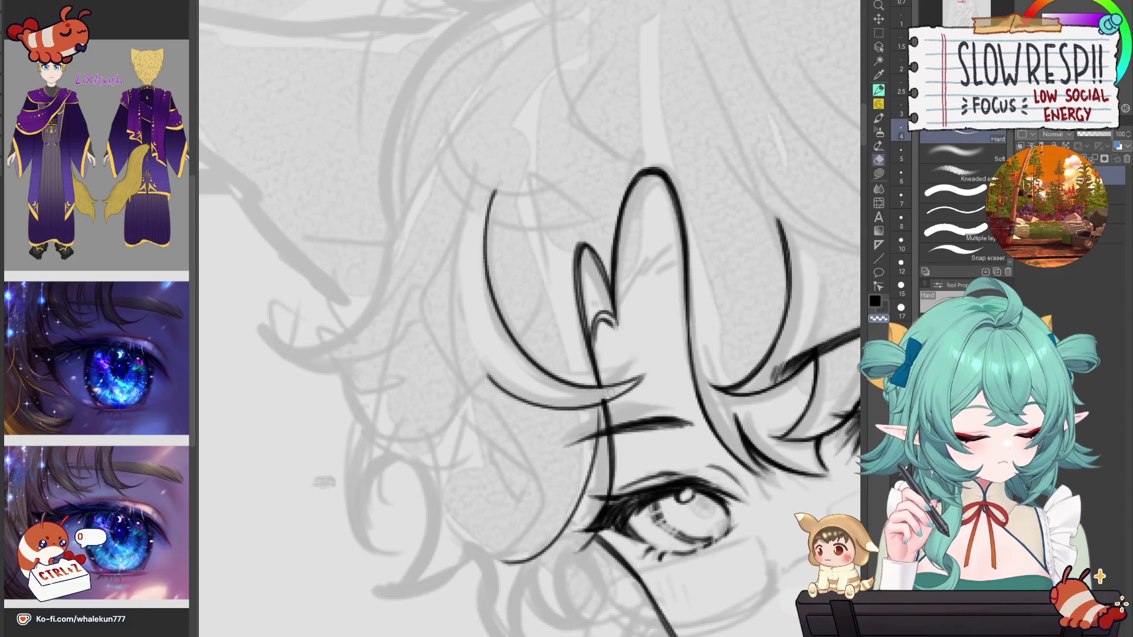
key(p)
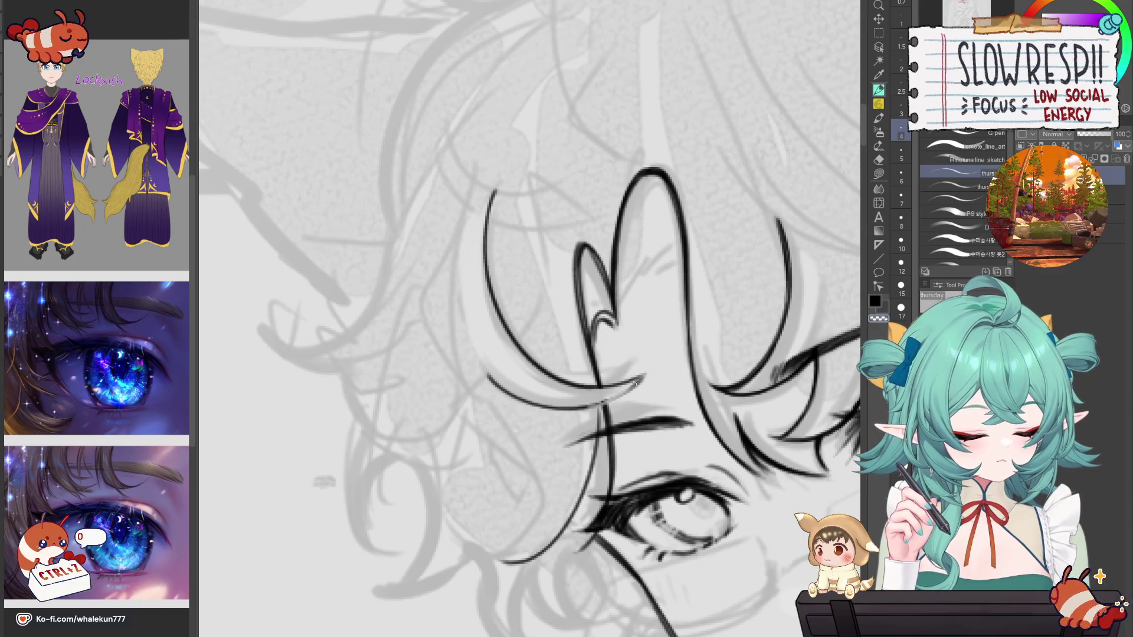
scroll(631, 385, right, 5)
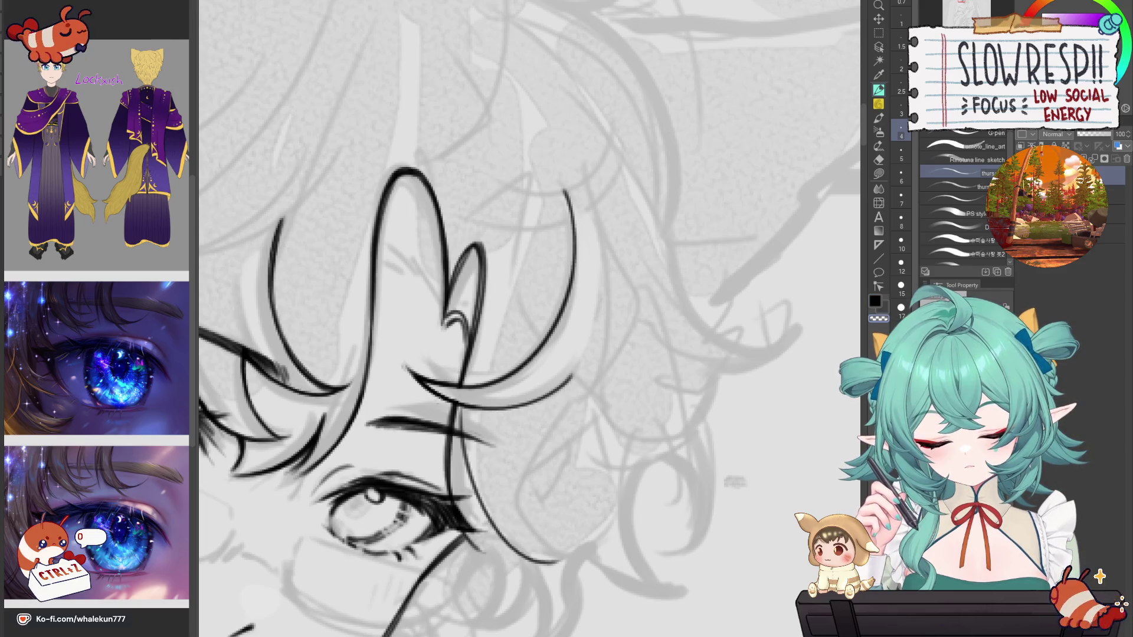
scroll(415, 371, down, 3)
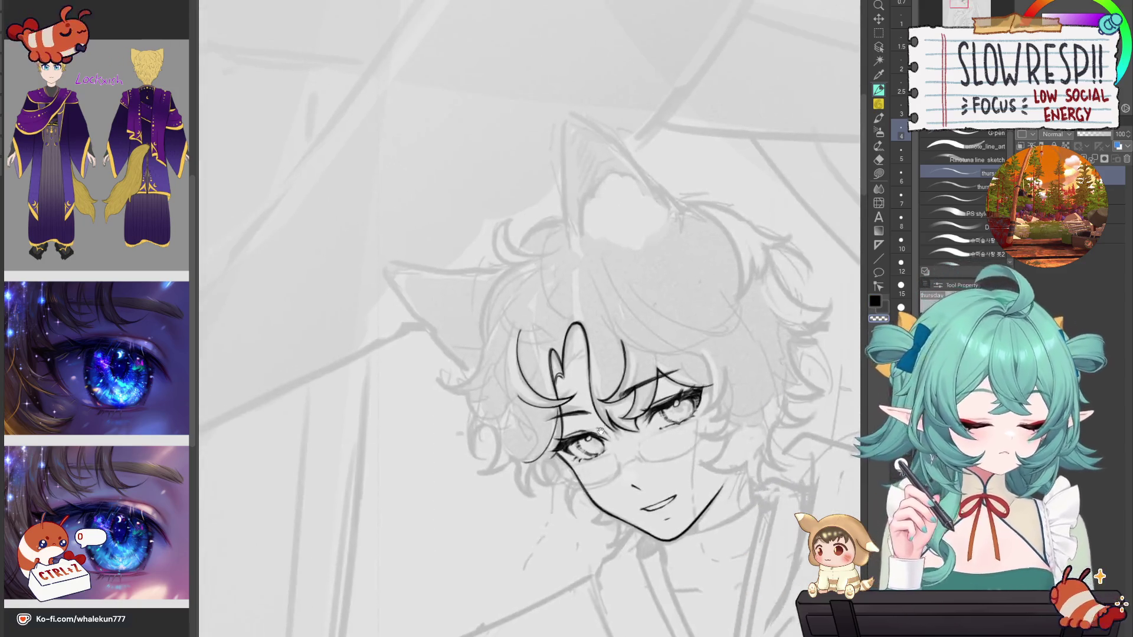
scroll(524, 432, up, 5)
scroll(542, 406, down, 3)
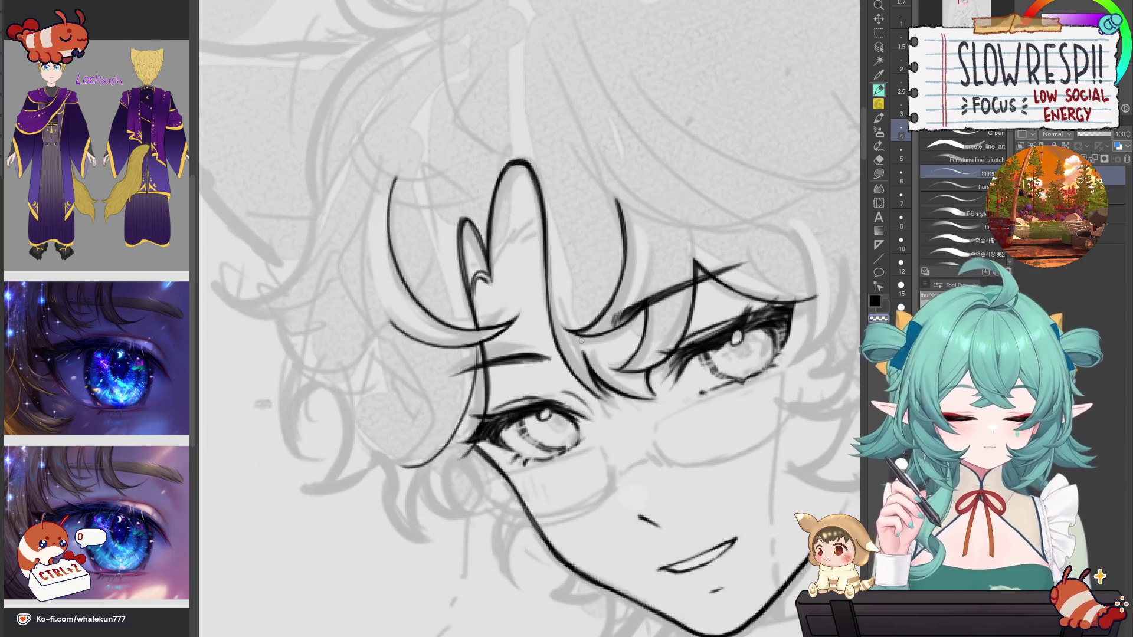
Step: Rotate the view to frame the face and ink short fringe strands, undoing the ill-fitting ones
drag(593, 301, 736, 196)
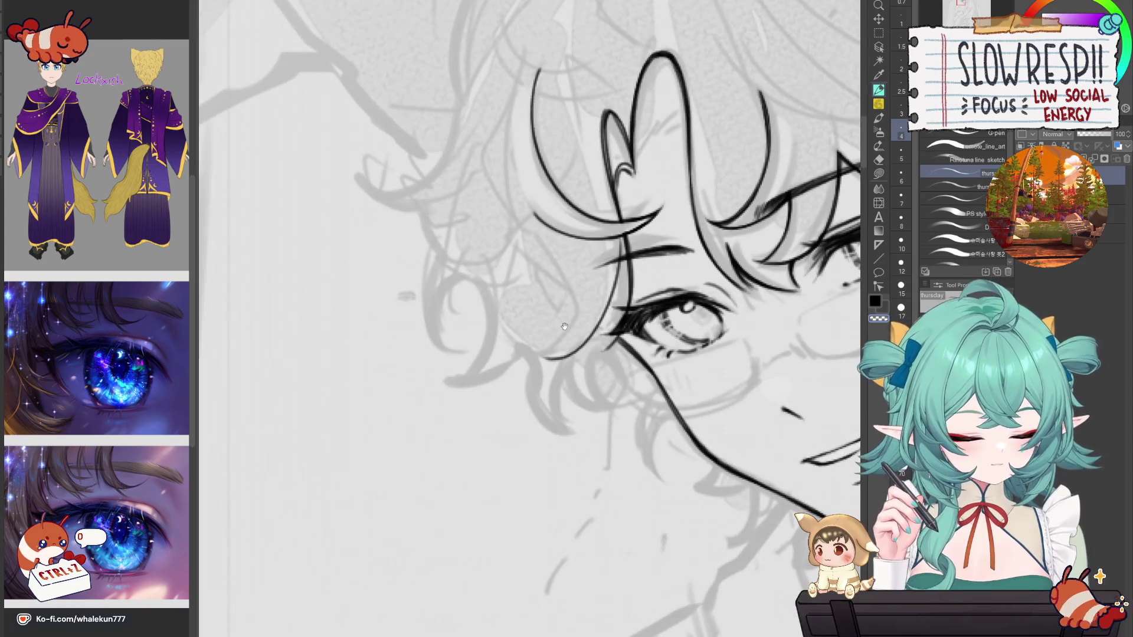
drag(549, 250, 562, 291)
drag(558, 366, 631, 337)
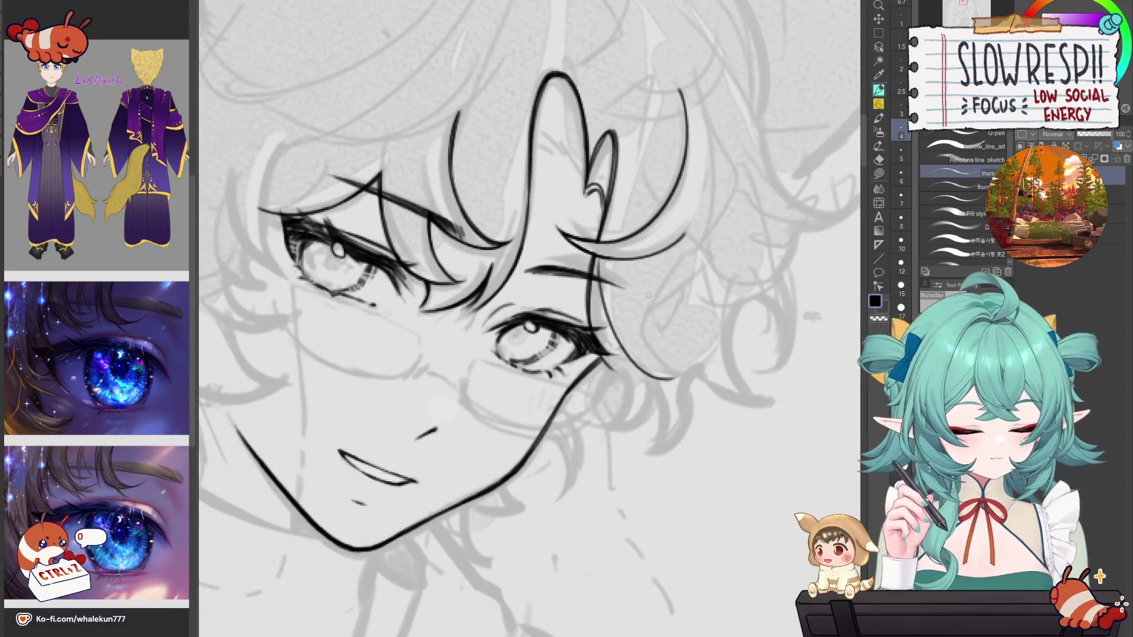
drag(636, 298, 642, 328)
drag(673, 289, 678, 369)
key(ctrl+z)
drag(684, 242, 649, 342)
key(ctrl+z)
mouse_move(634, 298)
mouse_down()
mouse_move(655, 366)
mouse_move(656, 354)
mouse_move(687, 371)
mouse_up()
key(ctrl+z)
key(ctrl+z)
key(ctrl+z)
Step: Pan and zoom around the drawing to reframe the fringe area
scroll(666, 305, down, 5)
scroll(665, 305, up, 4)
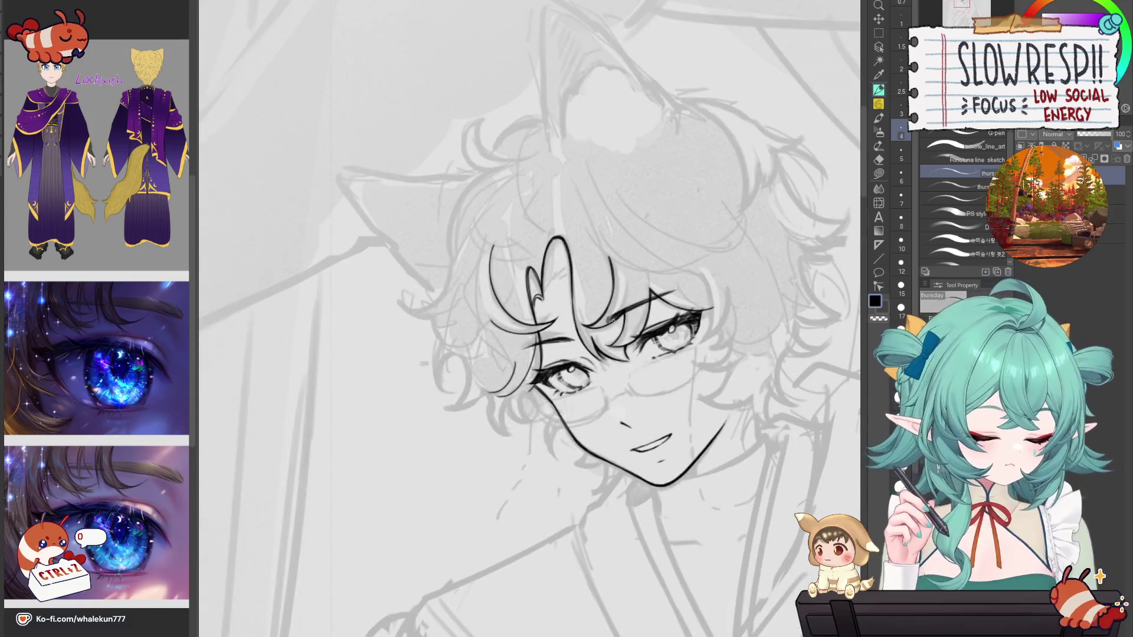
scroll(544, 354, up, 2)
drag(752, 321, 737, 271)
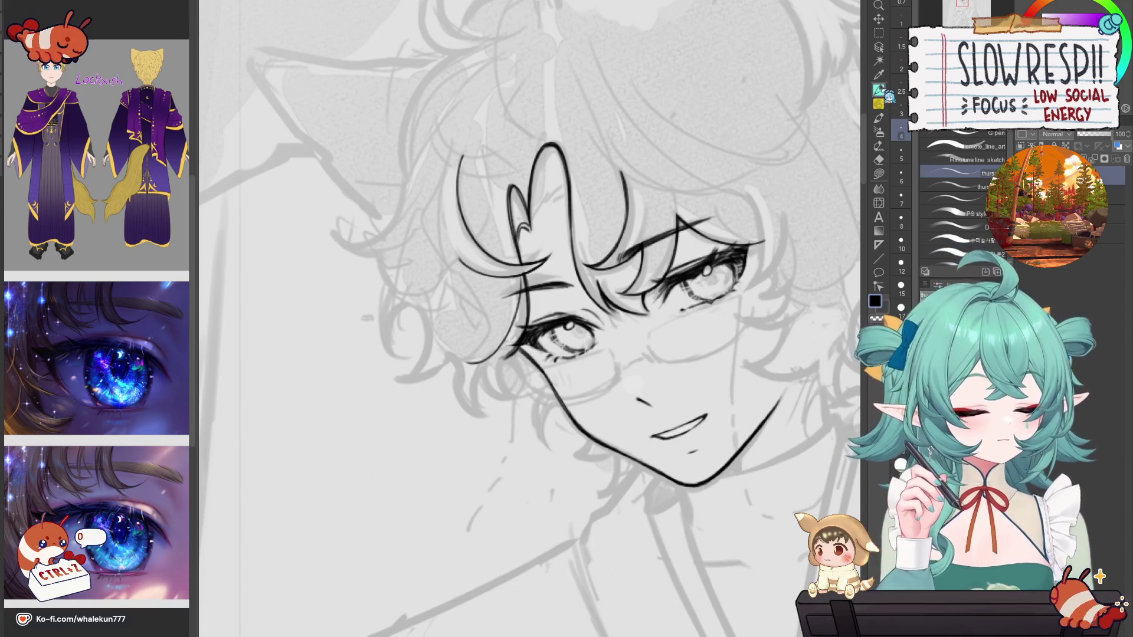
drag(654, 307, 684, 289)
drag(616, 271, 637, 276)
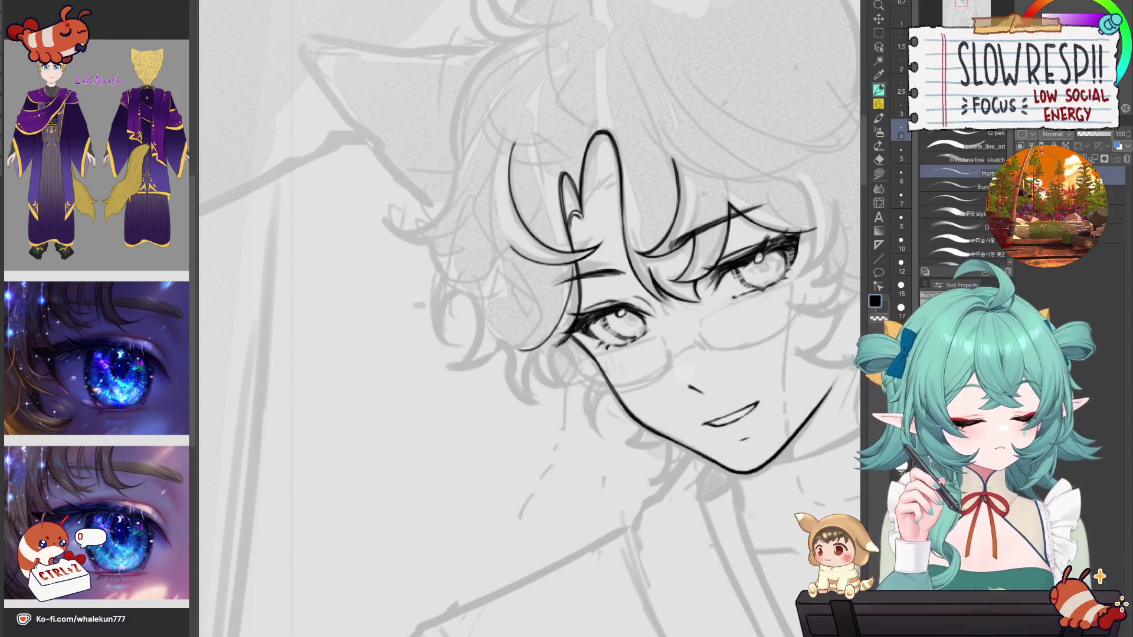
drag(564, 297, 616, 352)
scroll(649, 254, down, 5)
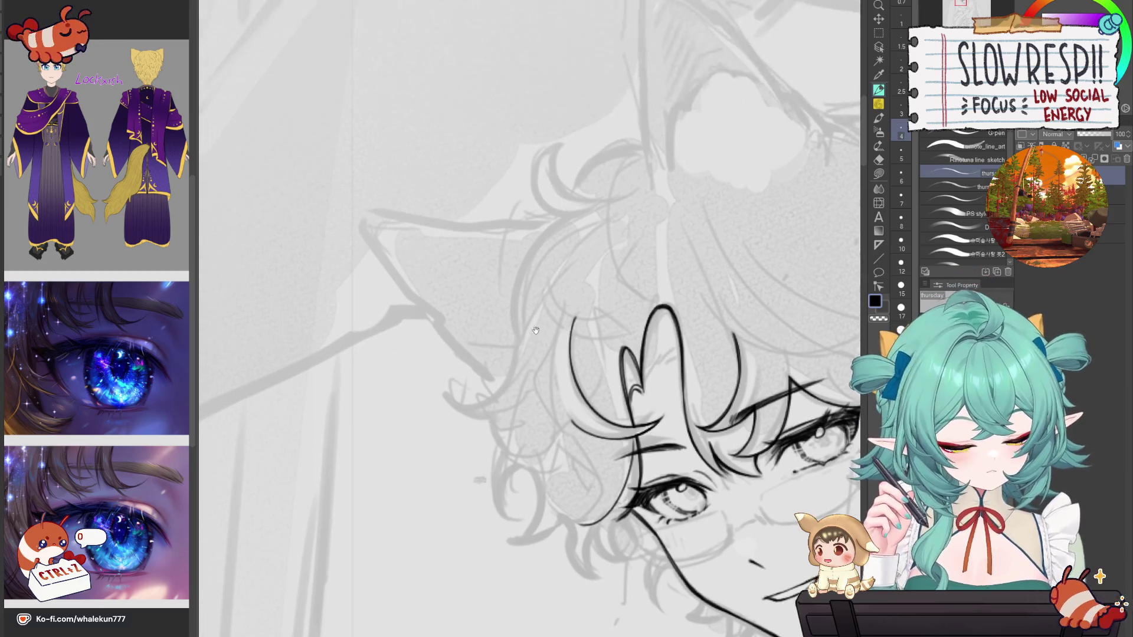
Step: Mirror-check the face, try a stroke below the left eye corner, undo it, and zoom out
key(h)
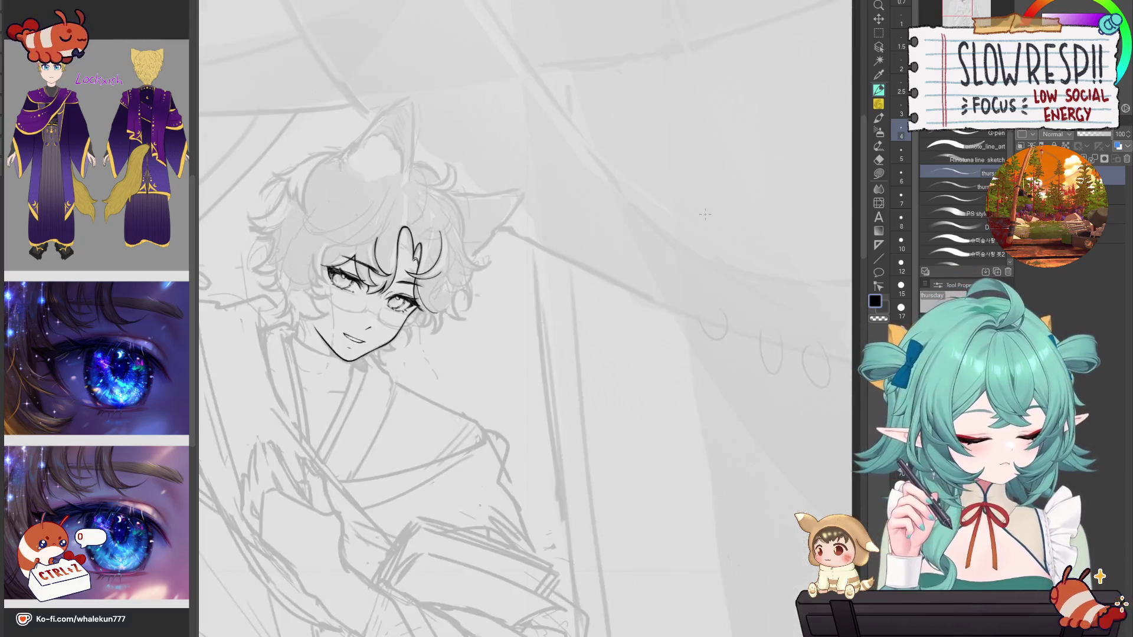
scroll(589, 354, up, 3)
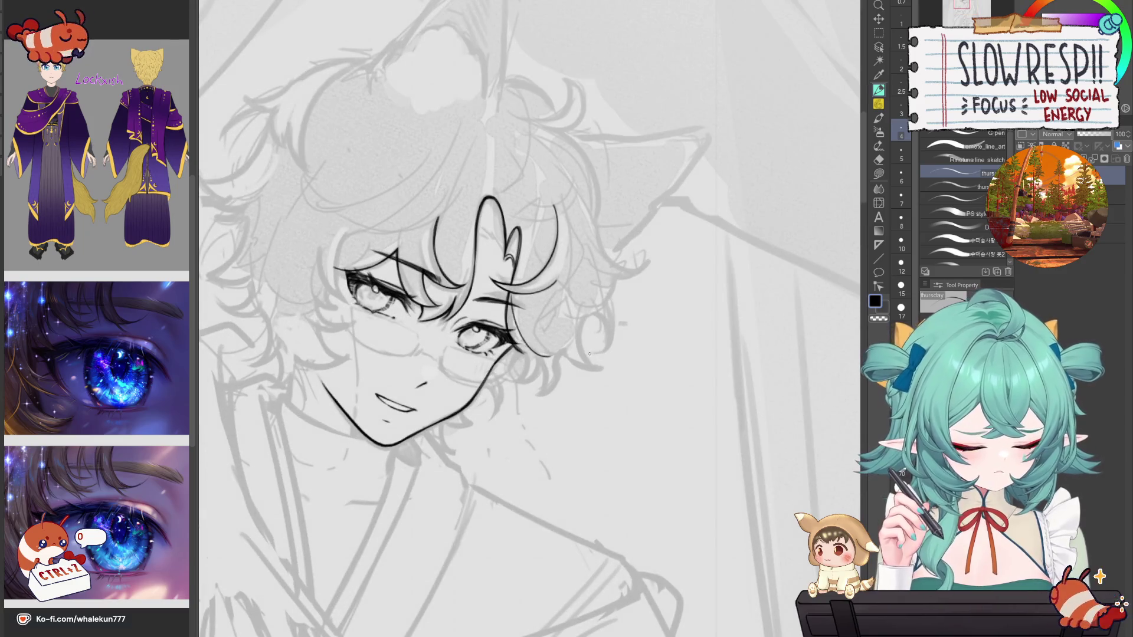
scroll(506, 291, up, 3)
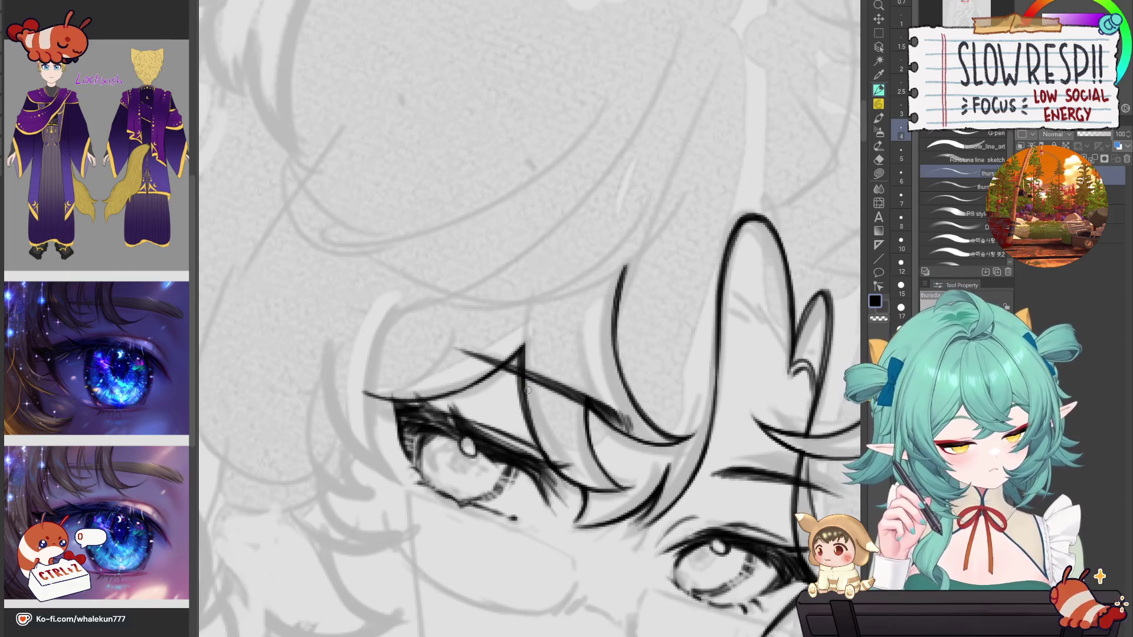
mouse_move(675, 458)
mouse_down()
mouse_move(643, 335)
mouse_move(625, 362)
mouse_up()
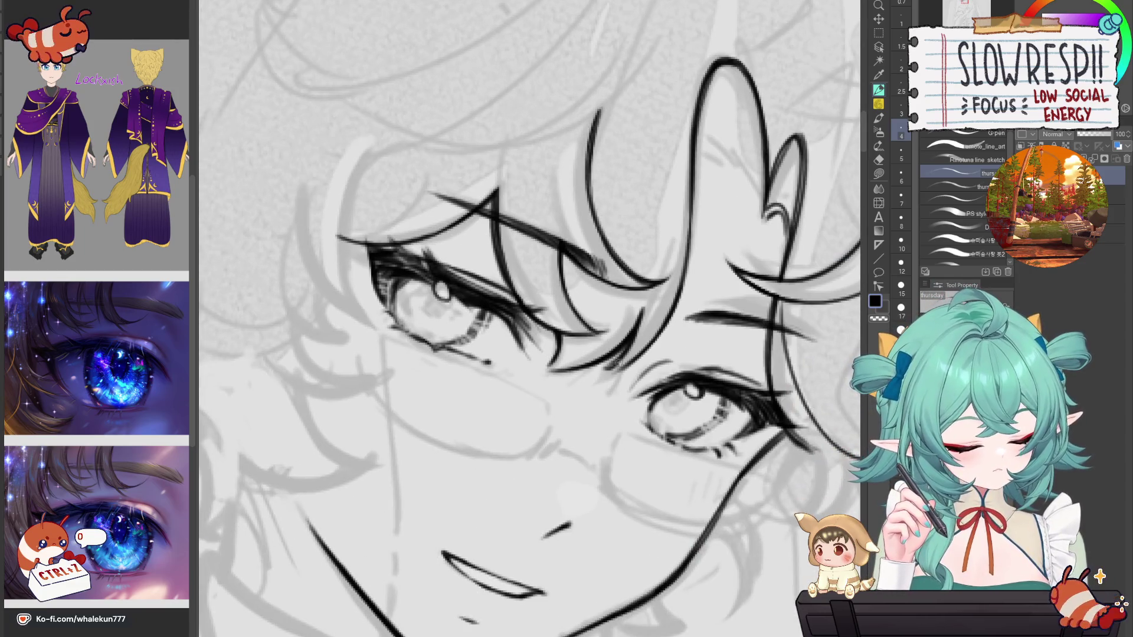
key(h)
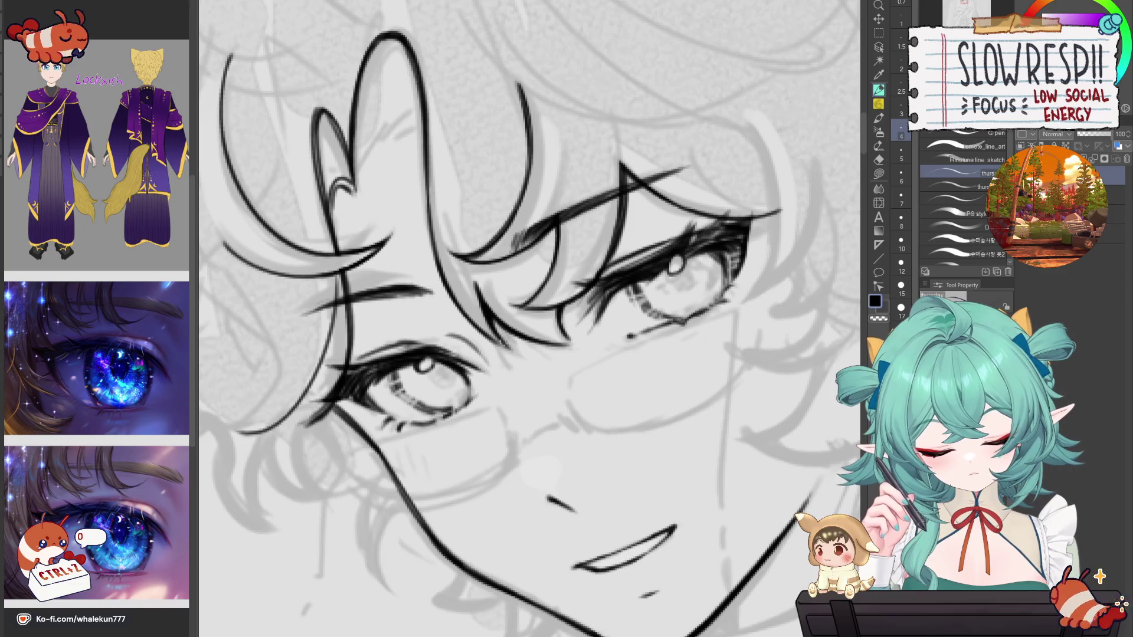
drag(473, 325, 514, 351)
key(ctrl+z)
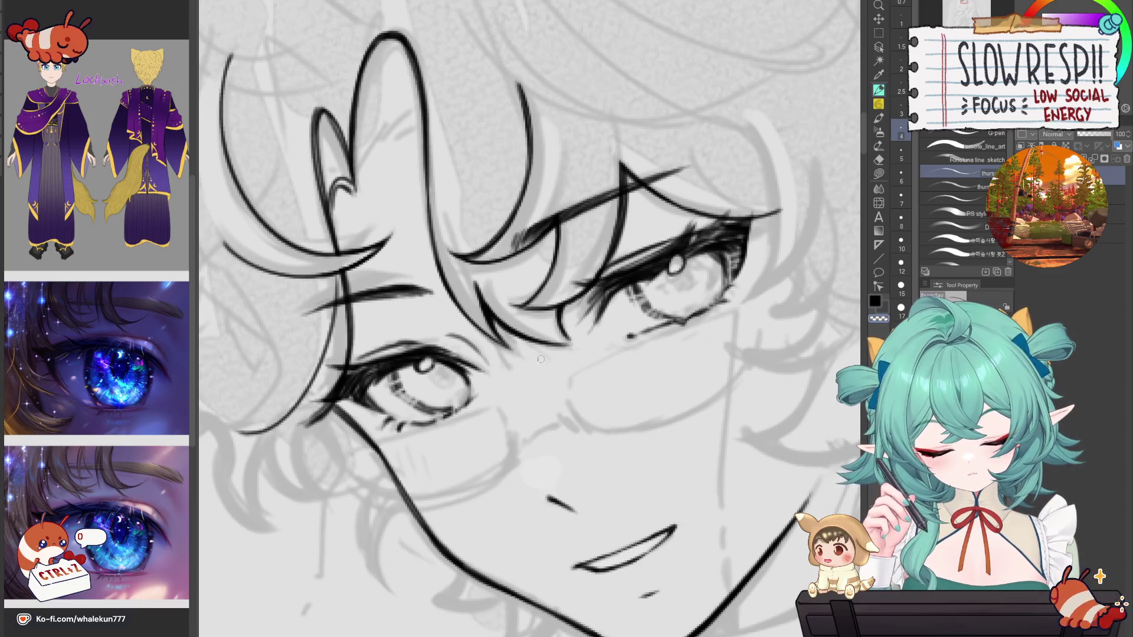
key(ctrl+0)
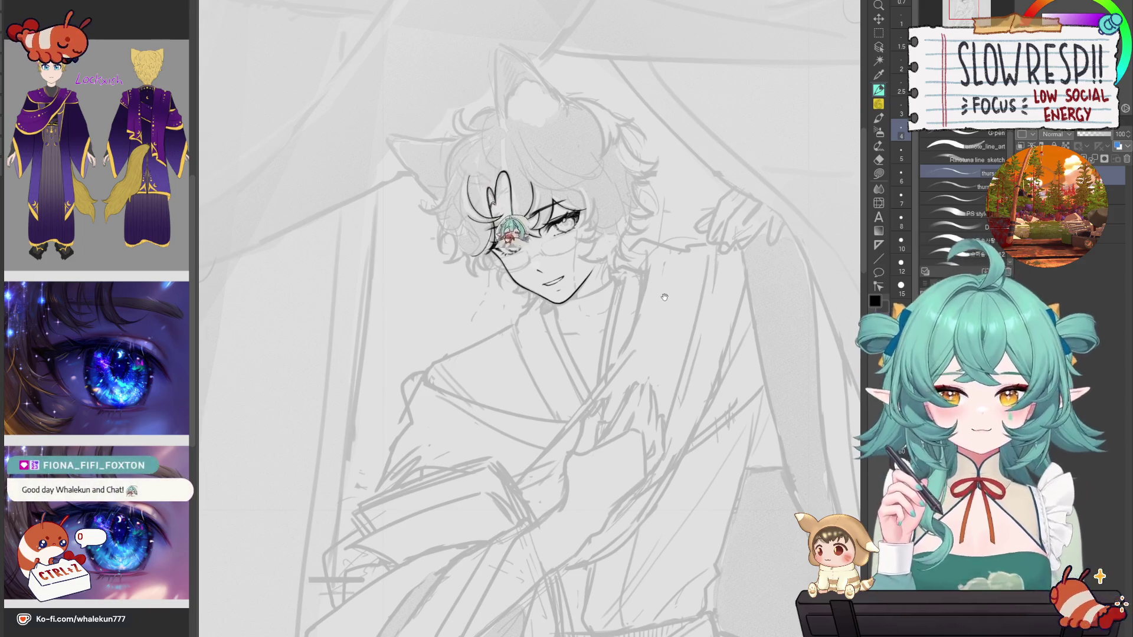
Step: Ink a new curl line in the hair, mirror-check it, and retry it extending further left
key(h)
key(h)
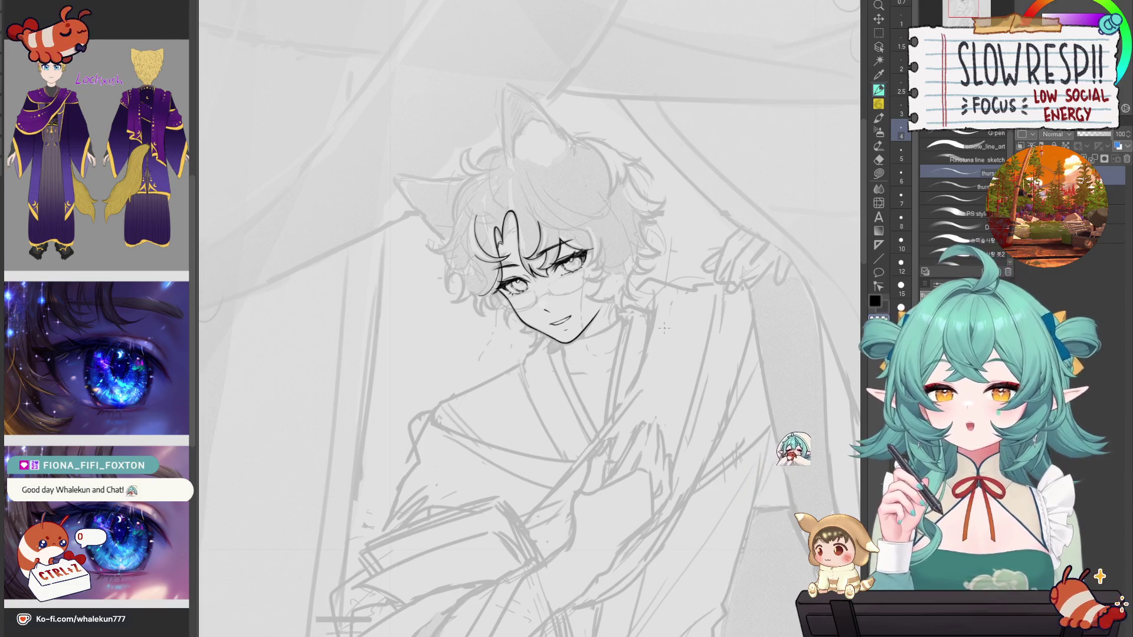
drag(664, 328, 665, 336)
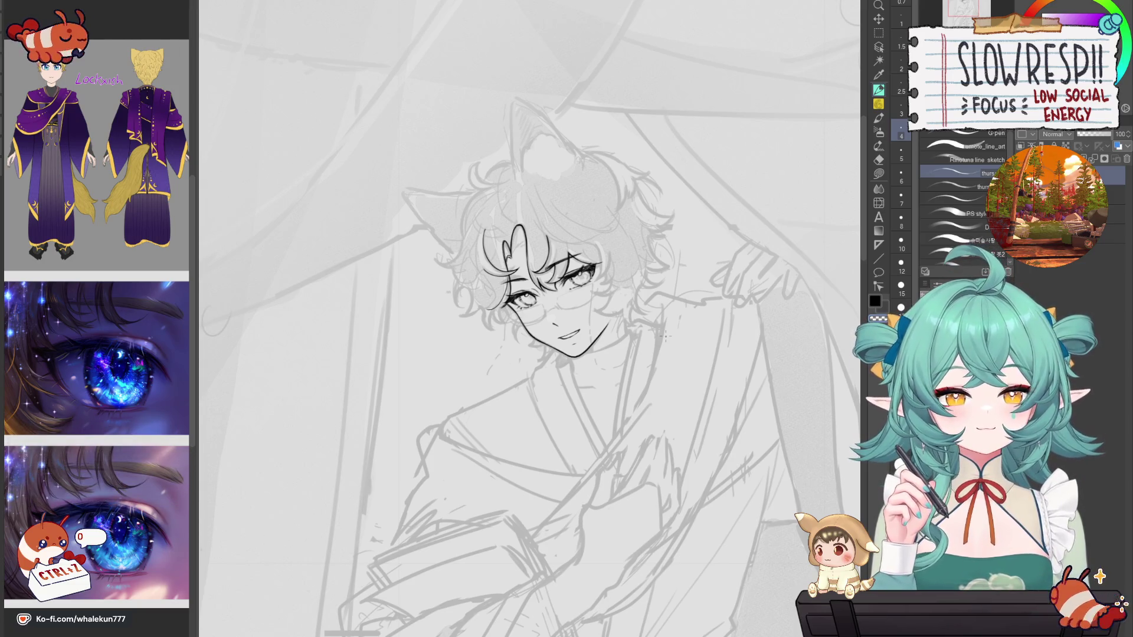
scroll(605, 295, up, 5)
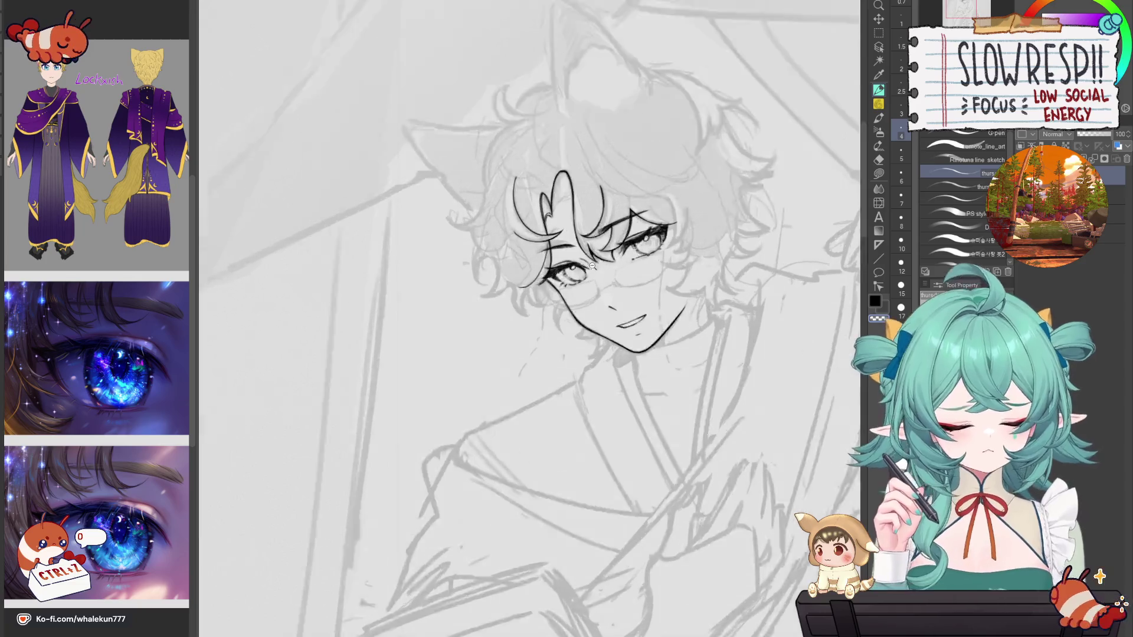
drag(606, 300, 633, 321)
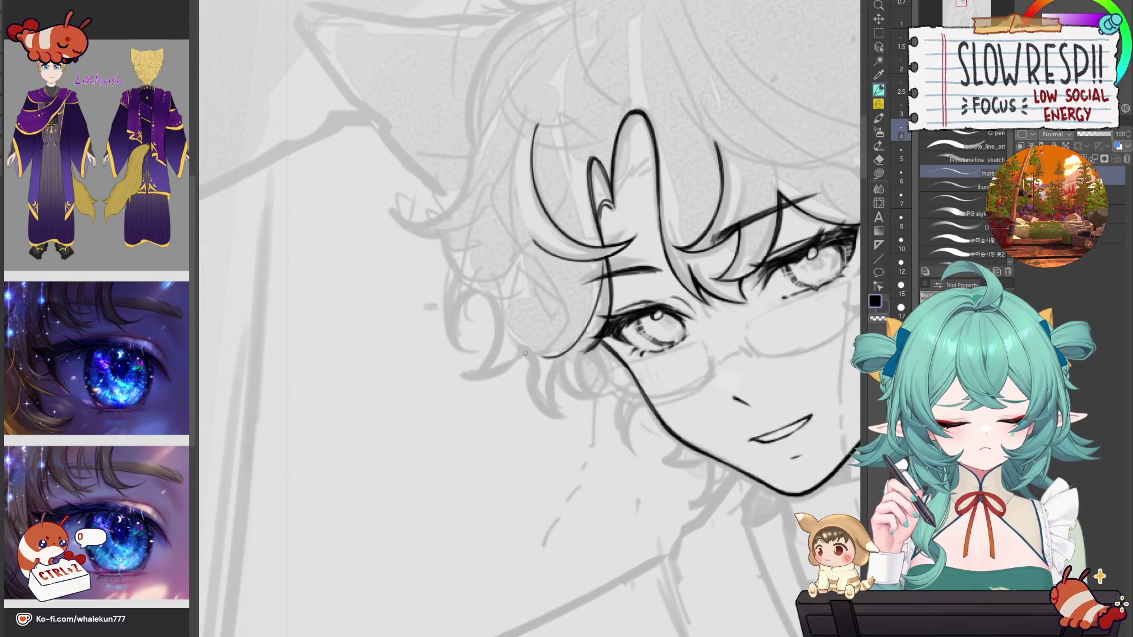
mouse_move(527, 356)
mouse_down()
mouse_move(559, 415)
mouse_move(576, 406)
mouse_up()
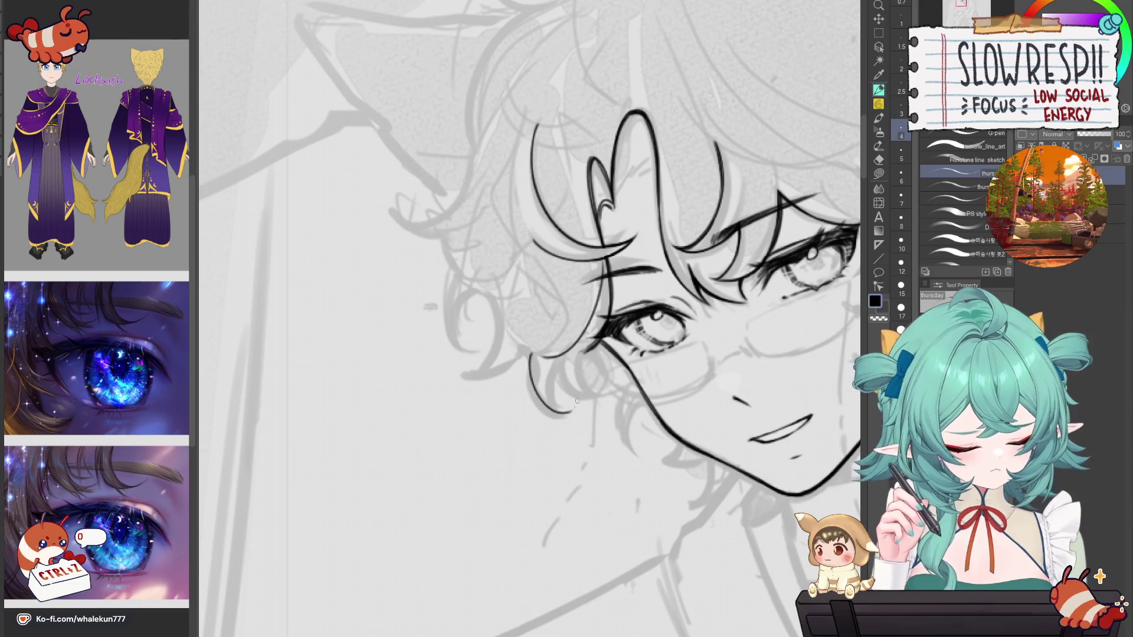
scroll(617, 311, down, 4)
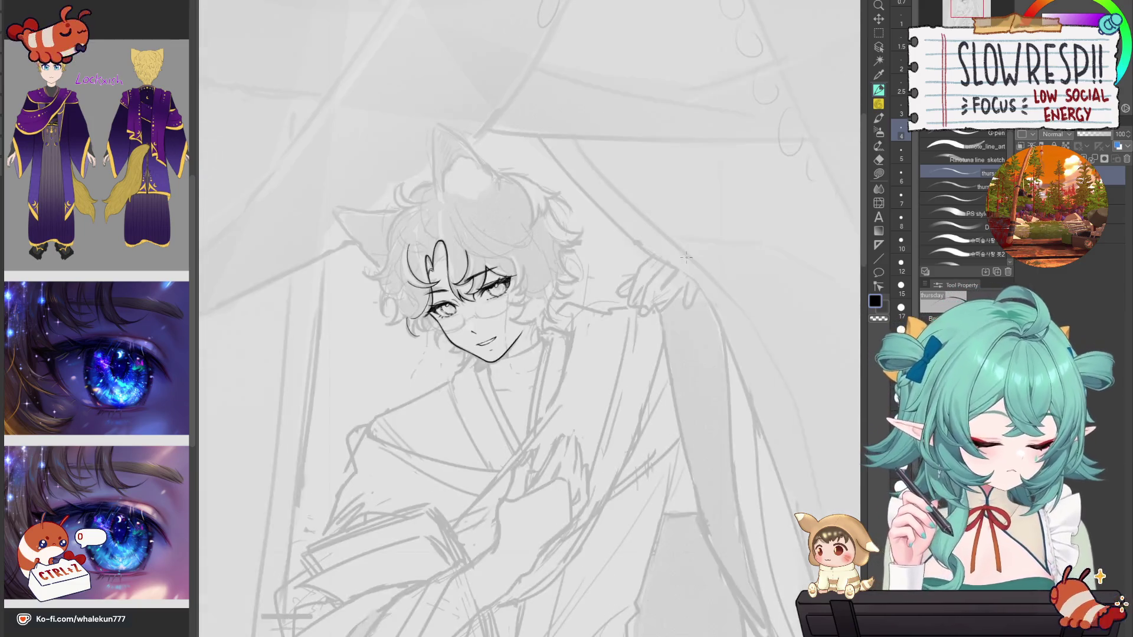
key(h)
scroll(450, 318, up, 2)
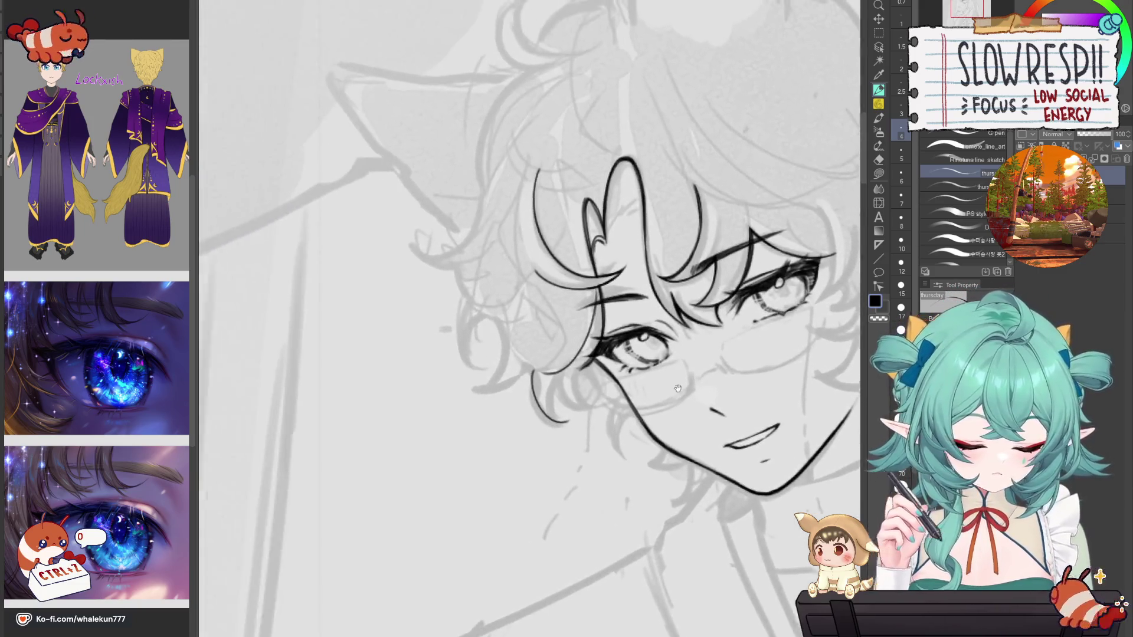
scroll(509, 361, up, 2)
key(ctrl+z)
mouse_move(510, 365)
mouse_down()
mouse_move(602, 378)
mouse_move(623, 335)
mouse_move(468, 352)
mouse_up()
key(ctrl+z)
key(ctrl+z)
key(ctrl+z)
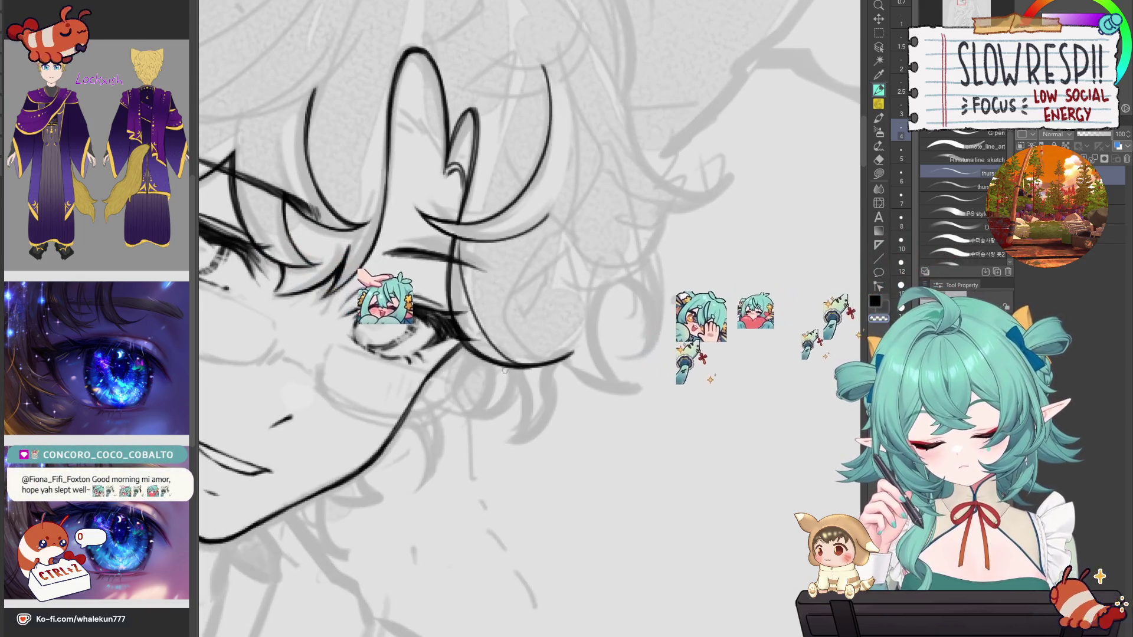
Step: Flip-check the canvas, then attempt the curved strand across the hair several times, undoing each
key(h)
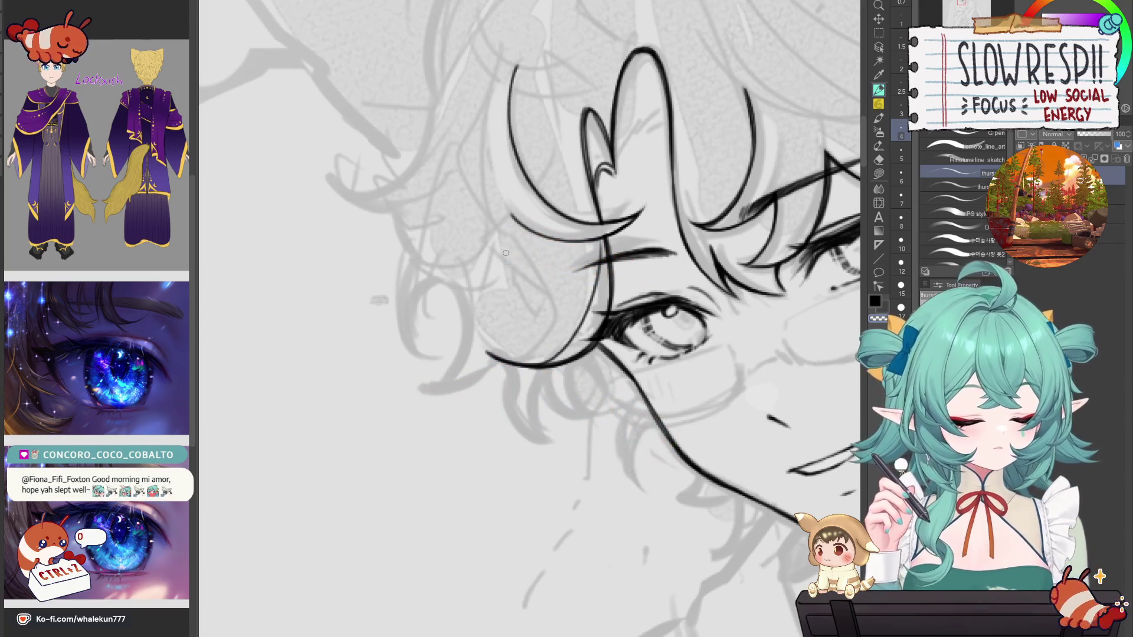
key(h)
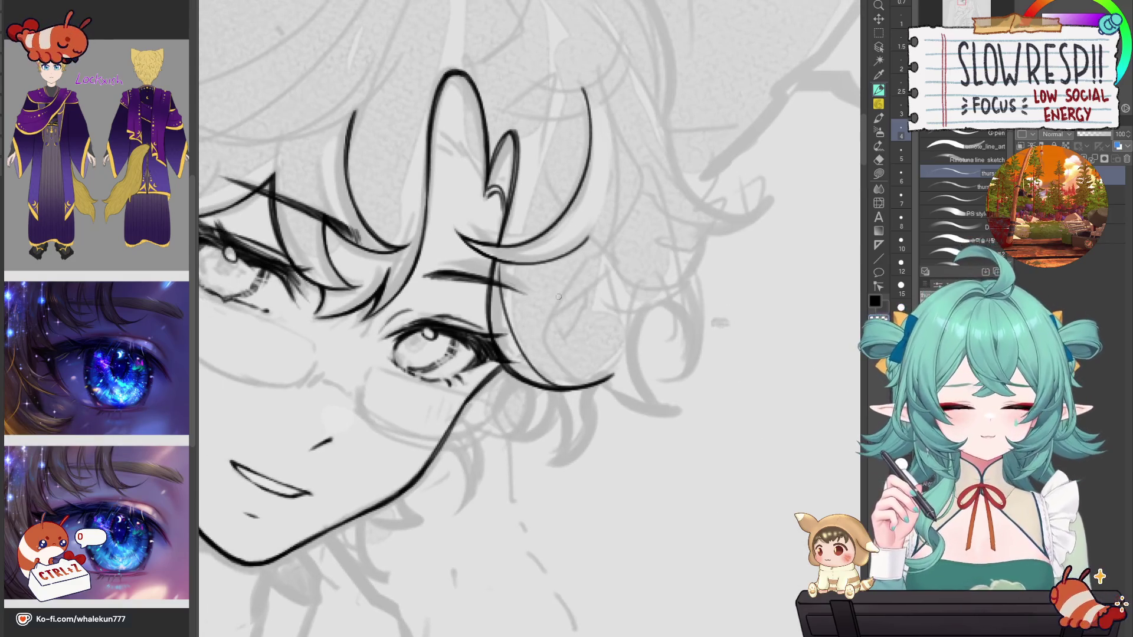
drag(538, 317, 613, 367)
key(ctrl+z)
drag(538, 319, 613, 372)
key(ctrl+z)
drag(536, 312, 613, 375)
key(ctrl+z)
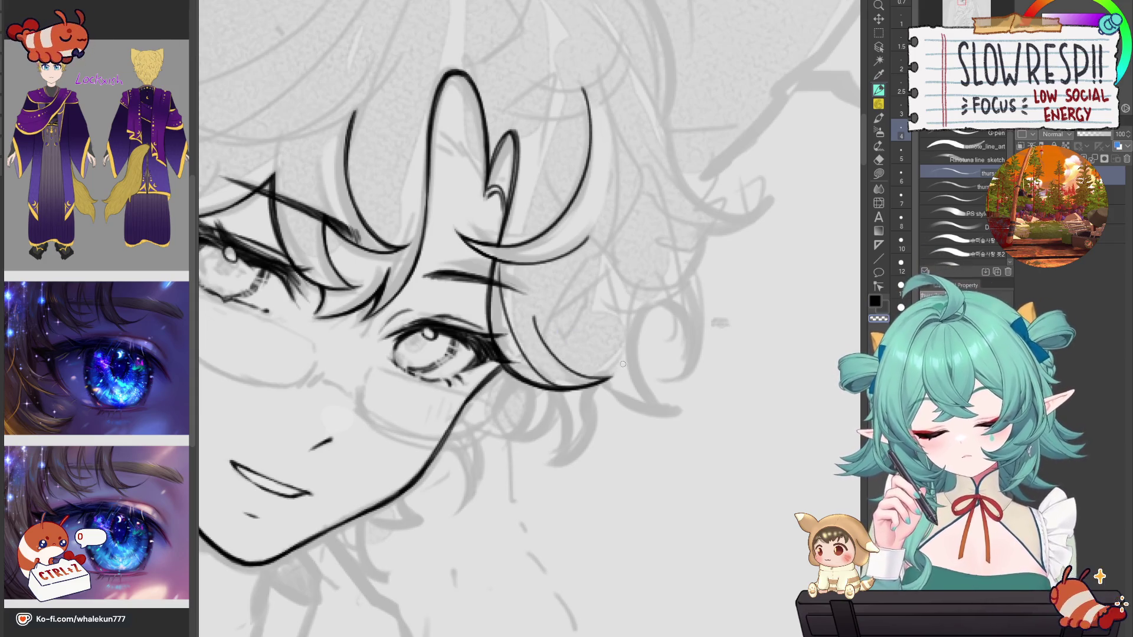
mouse_move(534, 317)
mouse_down()
mouse_move(546, 348)
mouse_move(613, 375)
mouse_up()
key(ctrl+z)
key(ctrl+z)
scroll(595, 324, down, 5)
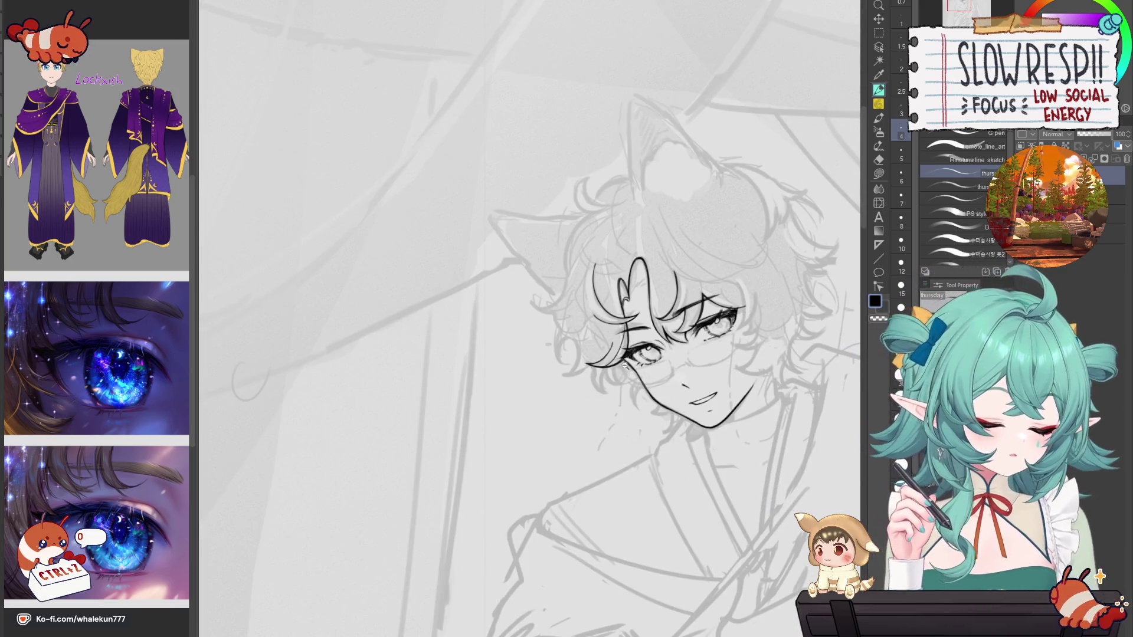
scroll(624, 365, up, 3)
drag(659, 397, 350, 397)
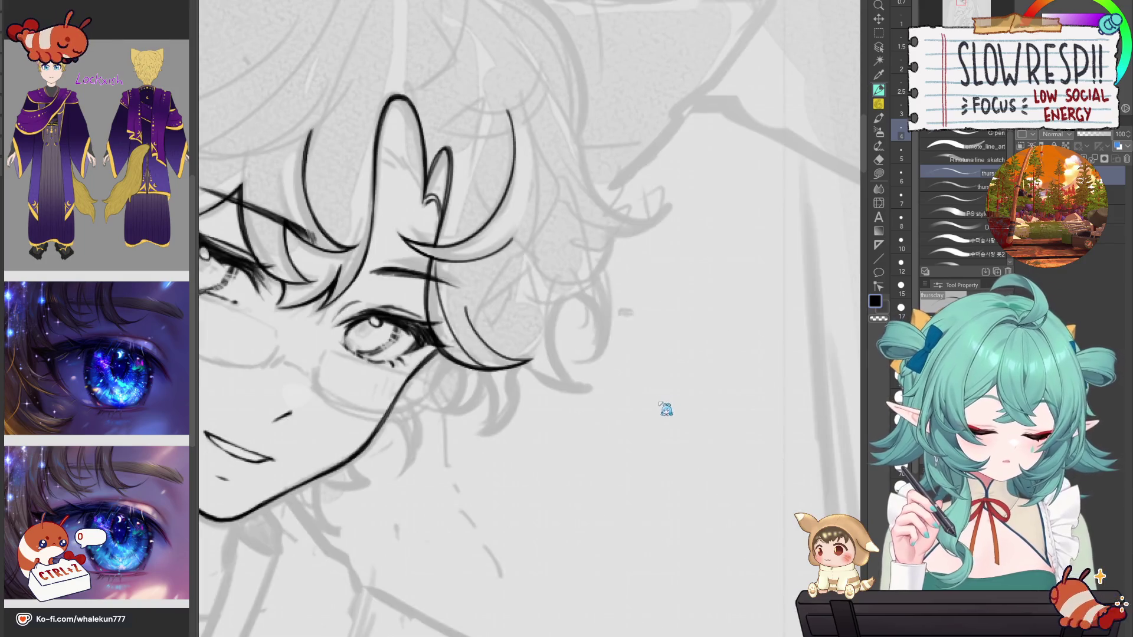
scroll(660, 402, down, 2)
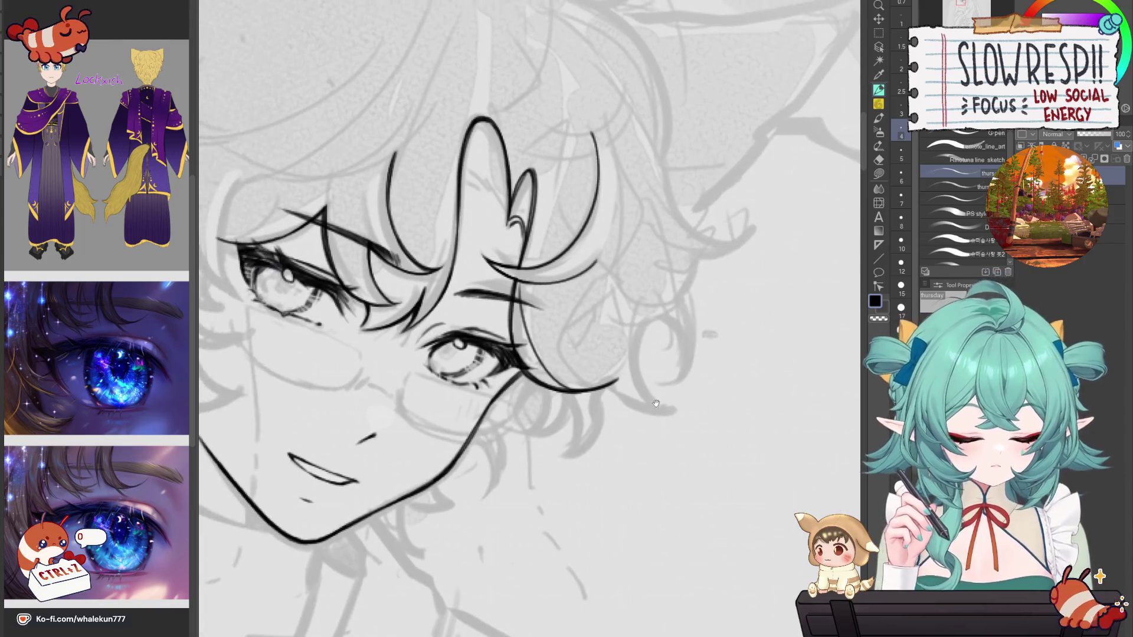
scroll(551, 400, up, 5)
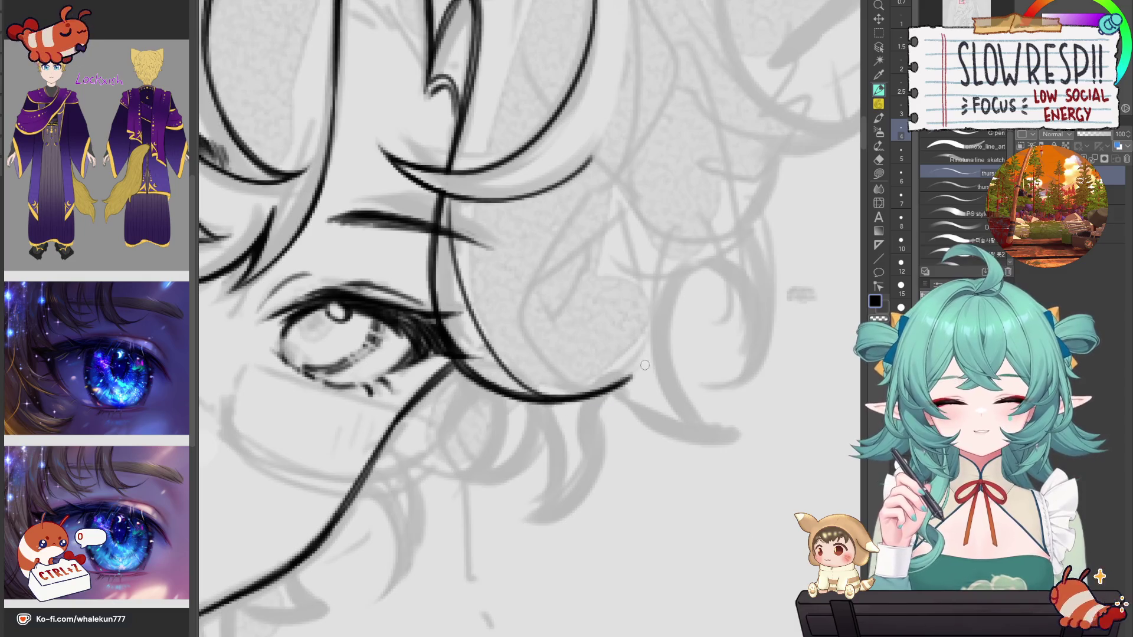
scroll(629, 383, up, 1)
scroll(629, 379, down, 1)
scroll(629, 376, down, 1)
scroll(630, 376, up, 1)
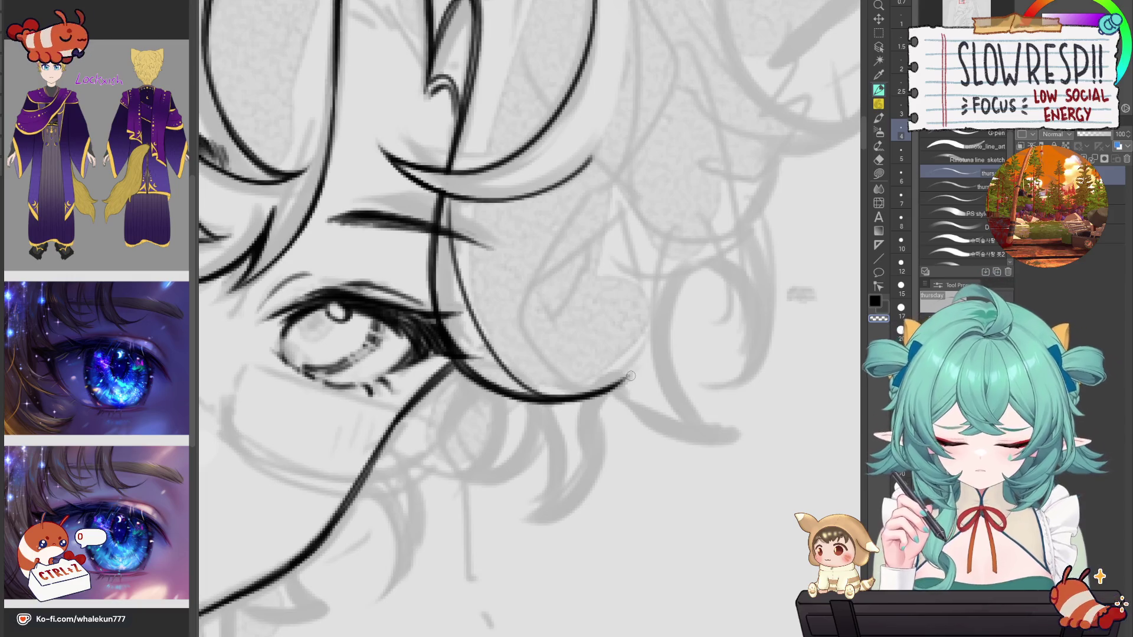
scroll(581, 304, down, 2)
drag(581, 304, 708, 304)
scroll(699, 308, down, 1)
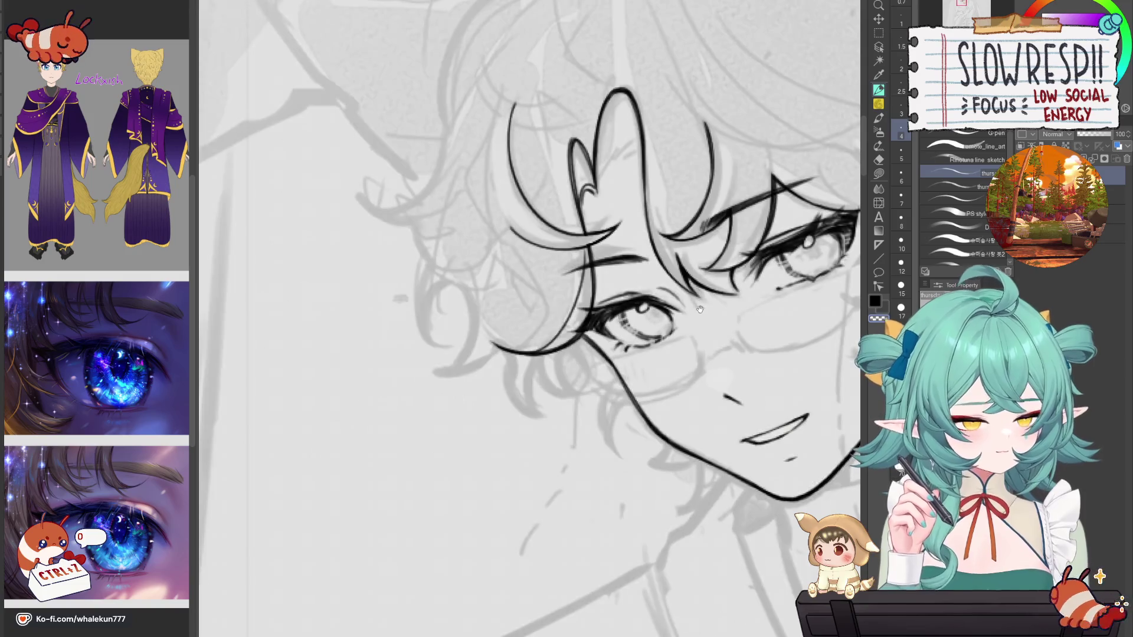
scroll(699, 308, up, 3)
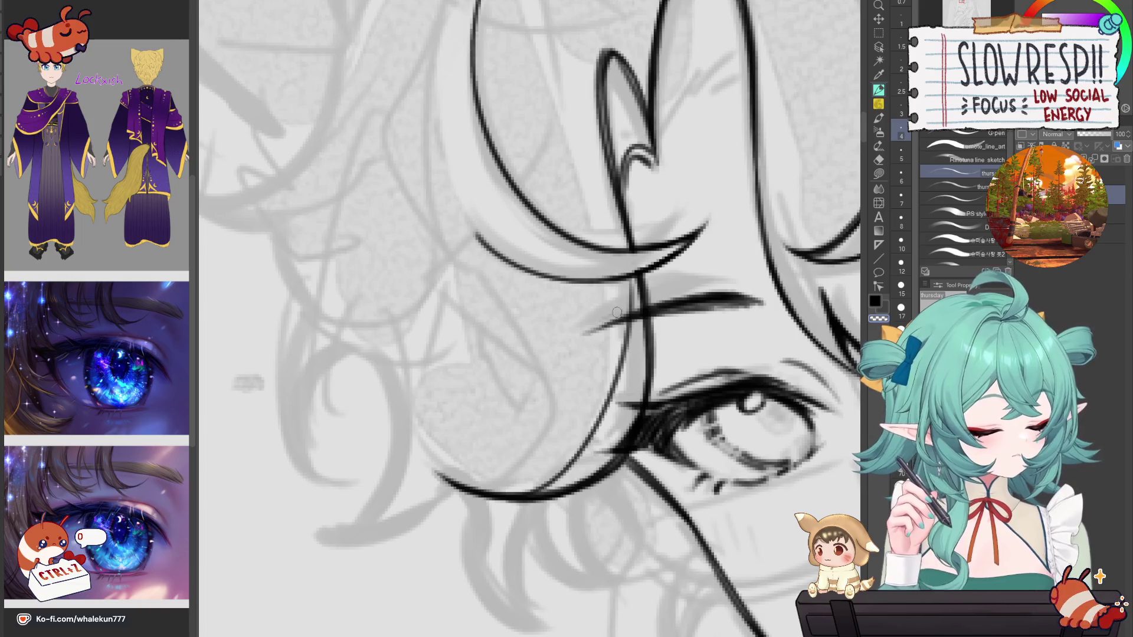
scroll(651, 290, down, 5)
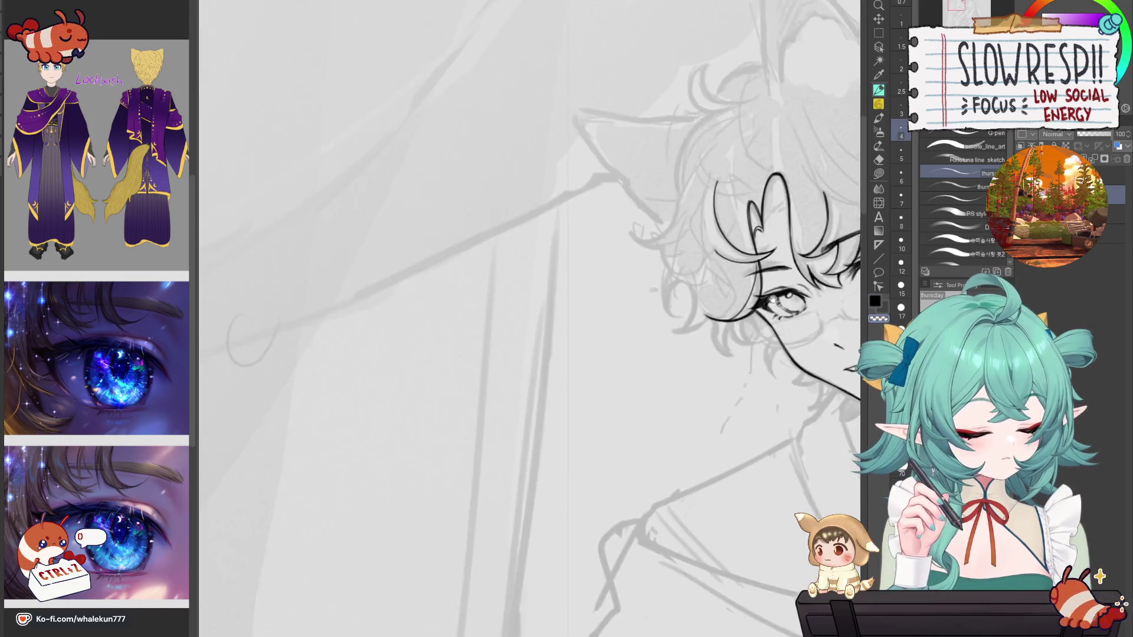
scroll(654, 307, up, 3)
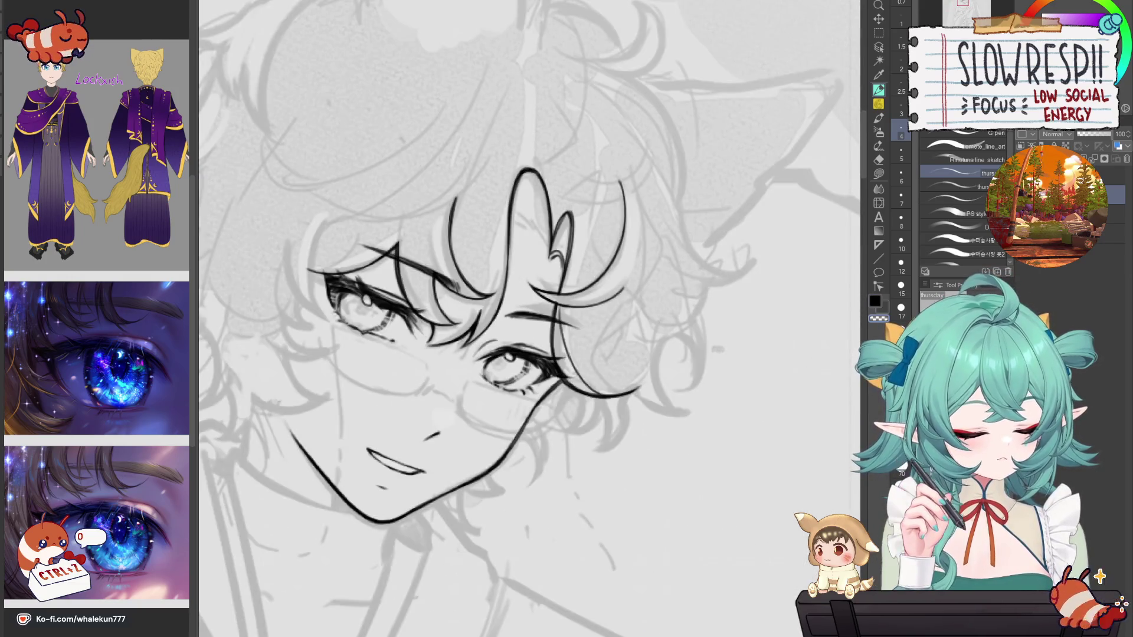
key(h)
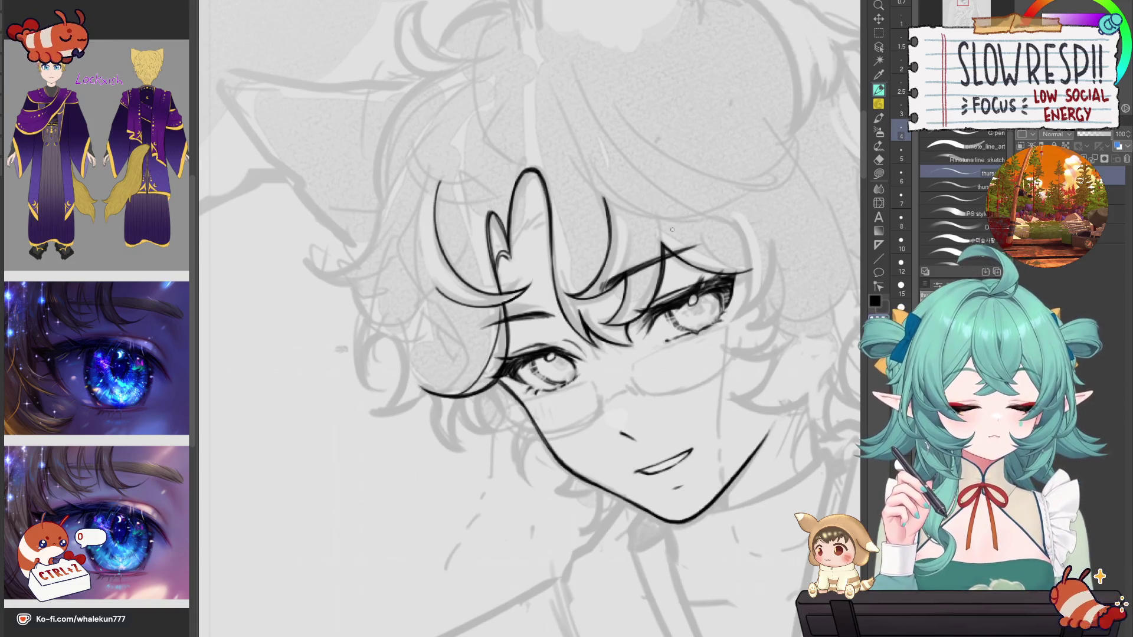
mouse_move(776, 313)
mouse_down()
mouse_move(746, 280)
mouse_move(754, 293)
mouse_up()
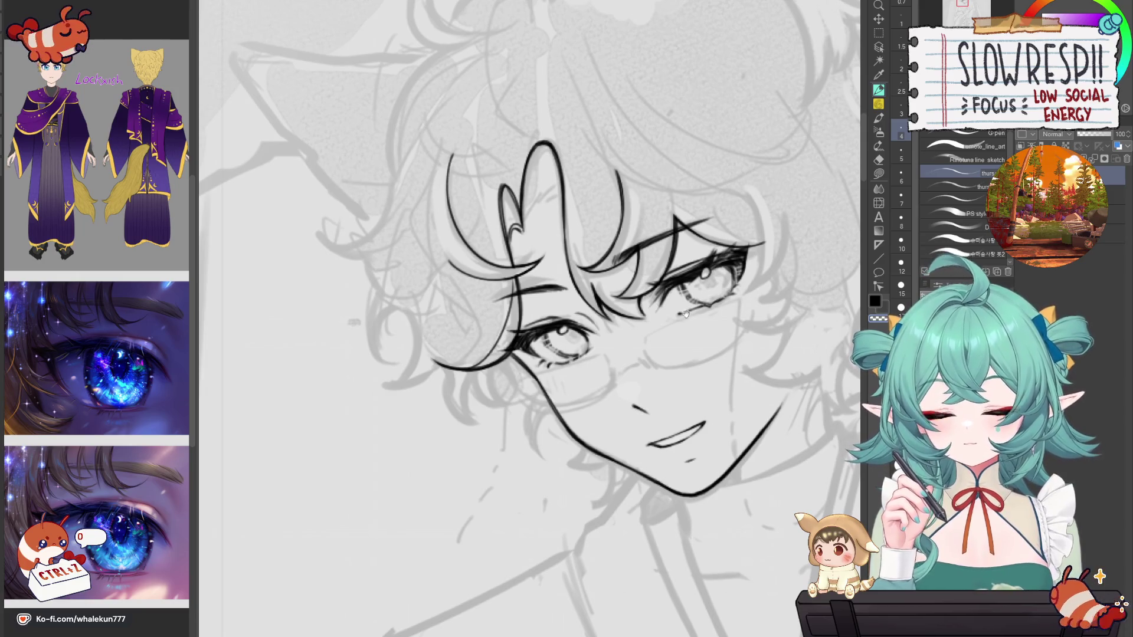
drag(747, 296, 787, 292)
scroll(711, 337, down, 2)
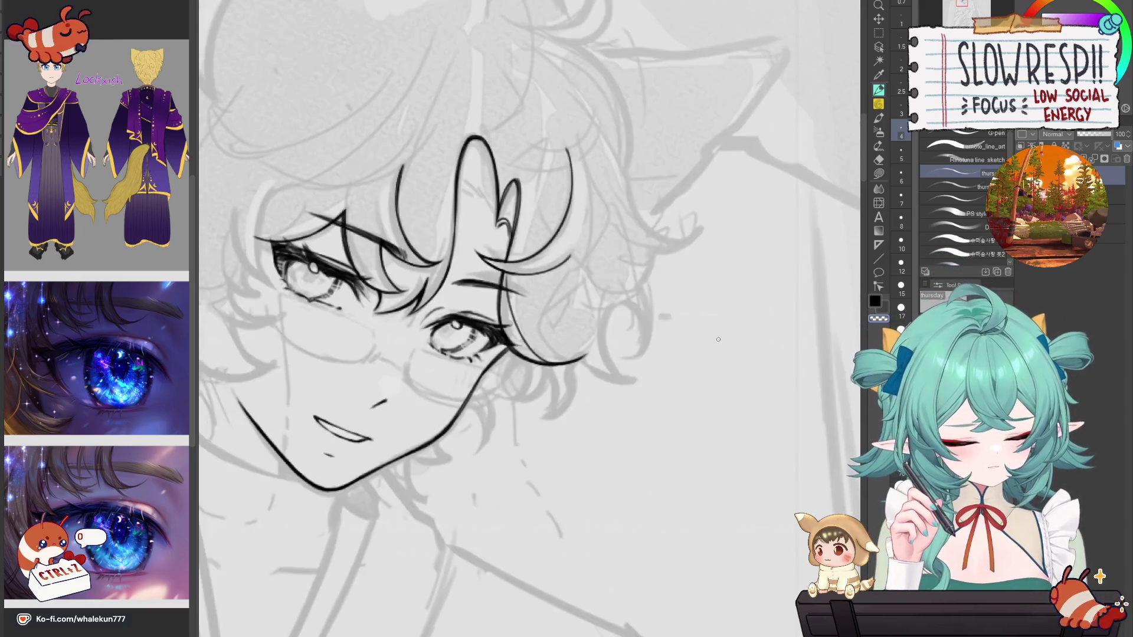
scroll(714, 341, down, 2)
scroll(714, 341, up, 3)
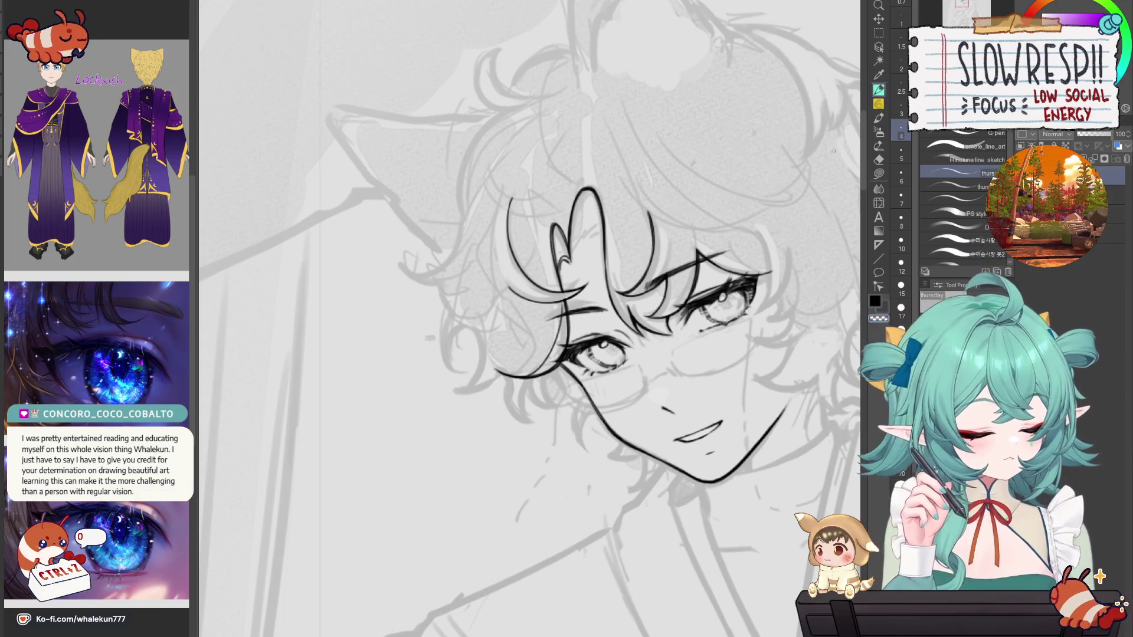
Step: Redraw a short hair strand beside the curls near the eye and mirror the canvas to check it
drag(646, 299, 714, 290)
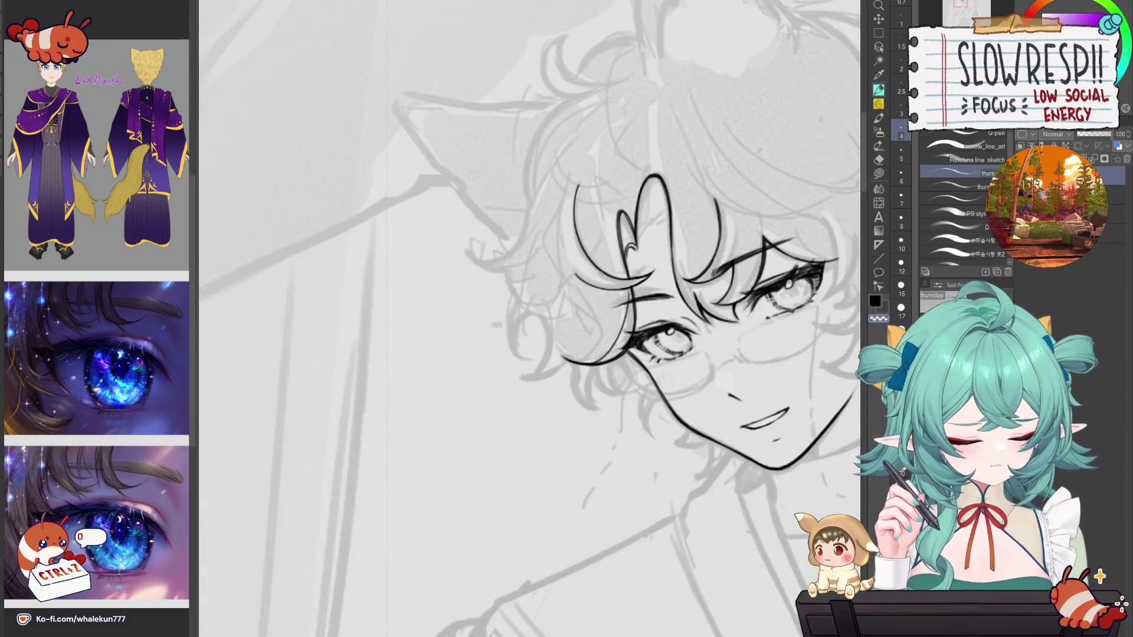
key(ctrl+z)
drag(578, 288, 593, 344)
key(h)
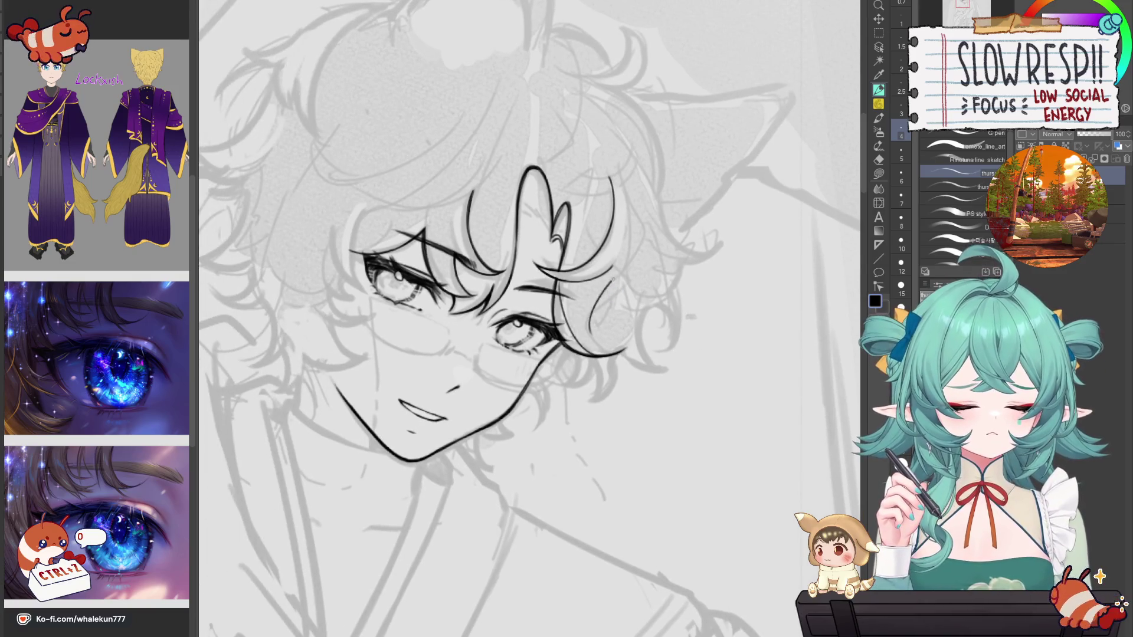
key(h)
scroll(527, 236, up, 5)
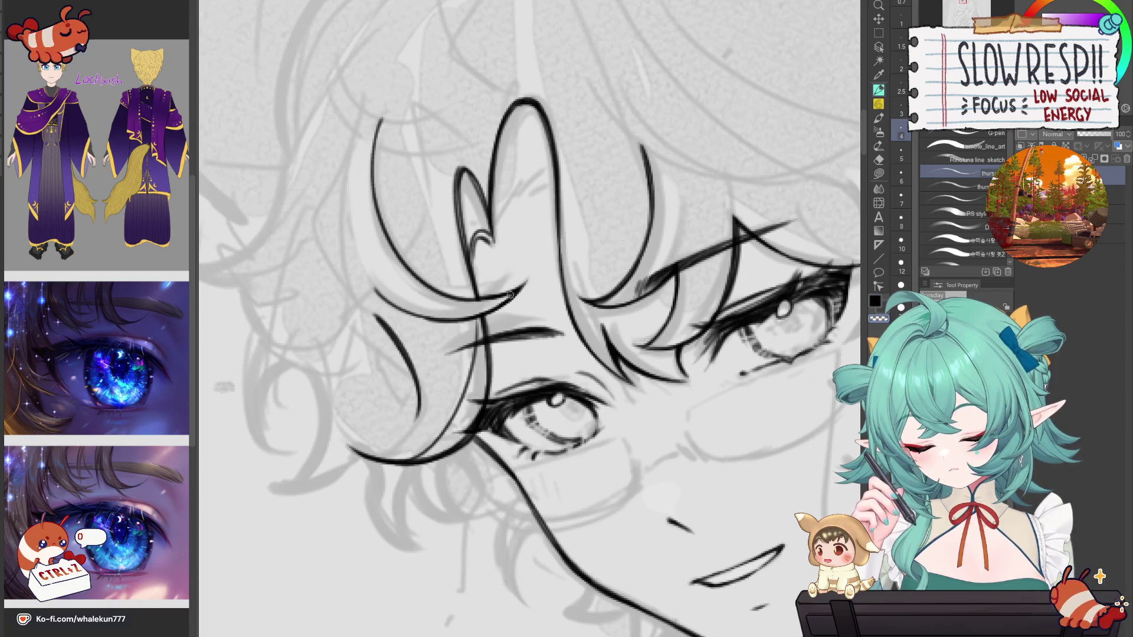
key(h)
key(h)
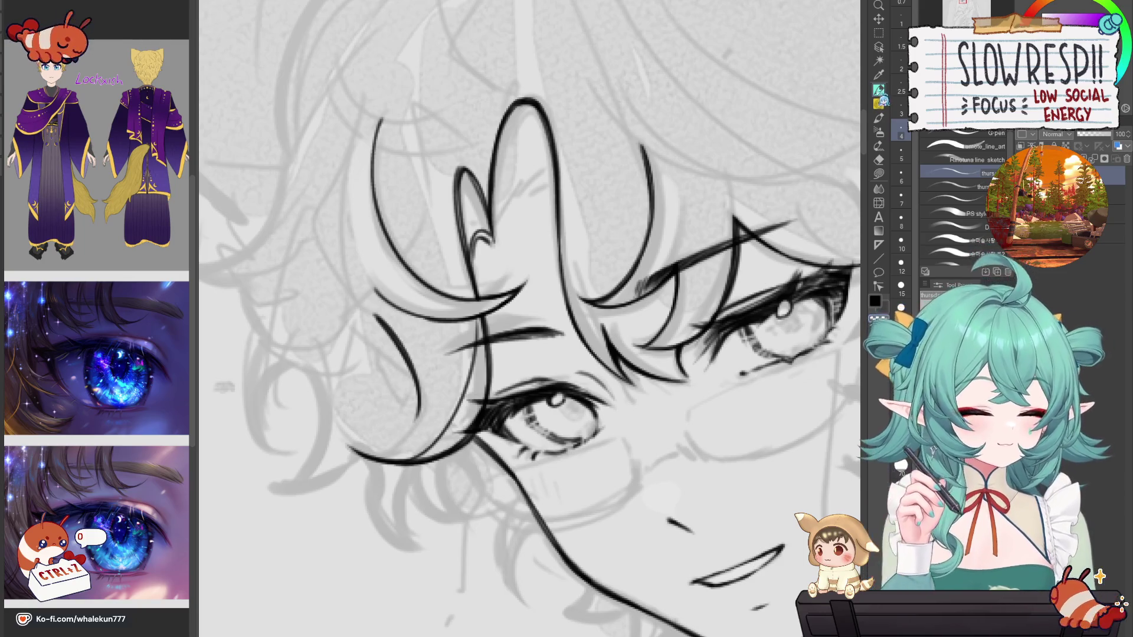
Step: Move the view across the face and mirror the canvas to check the linework
mouse_move(416, 422)
mouse_down()
mouse_move(544, 337)
mouse_move(652, 315)
mouse_up()
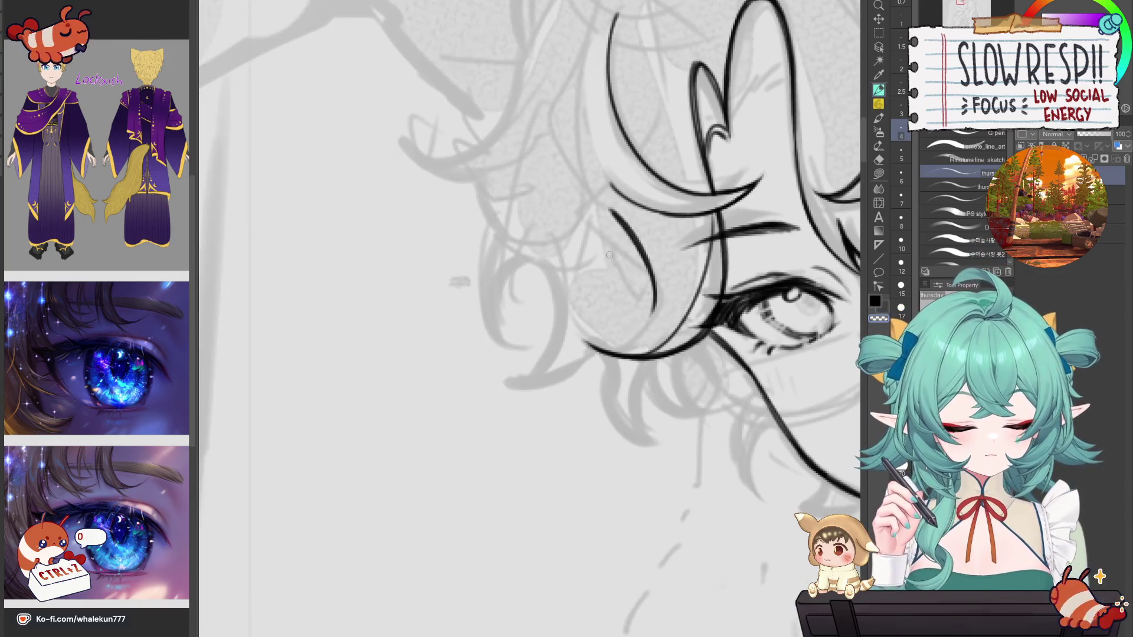
scroll(652, 316, down, 3)
key(h)
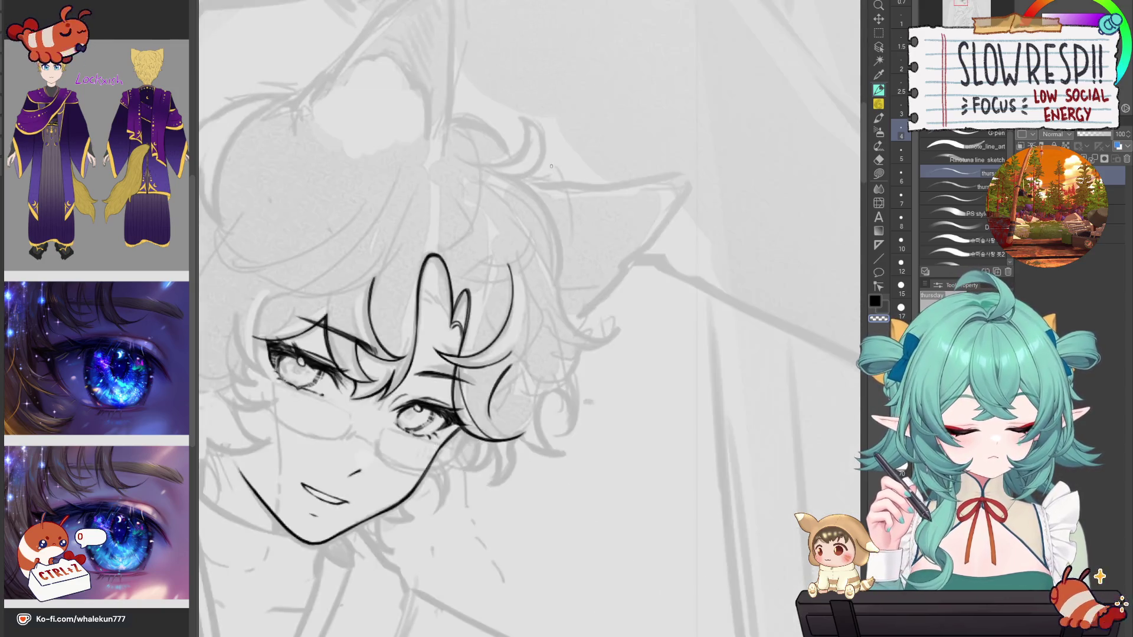
key(h)
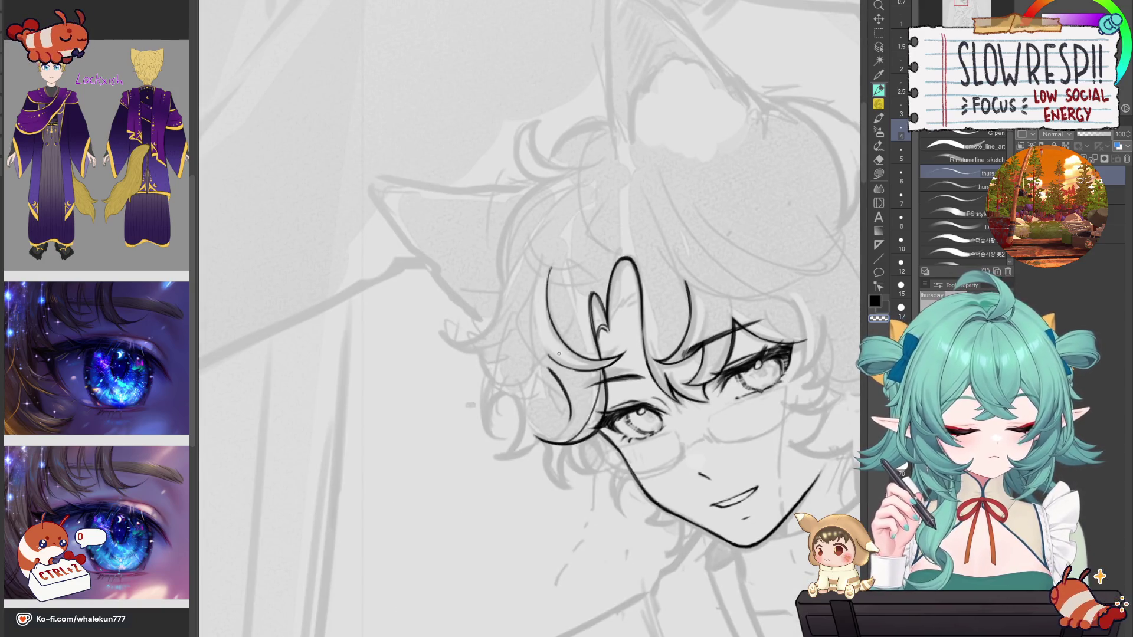
Step: Enlarge the eraser to size 12, then return to the G-pen with the view mirrored and centered on the face
key(e)
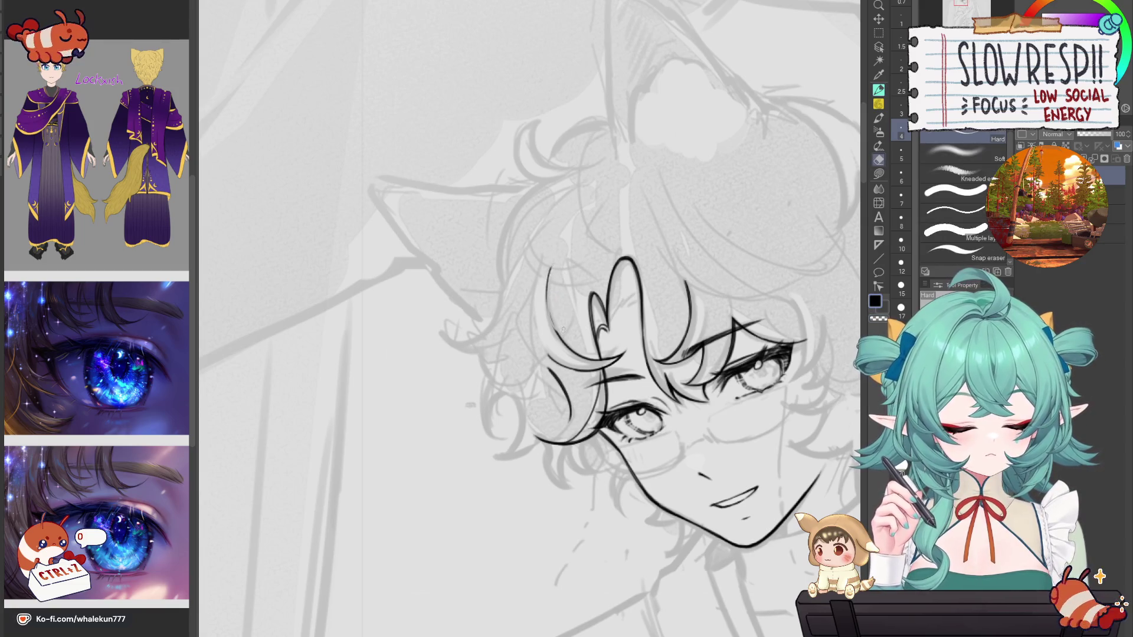
key(bracketright)
key(bracketright)
key(bracketright)
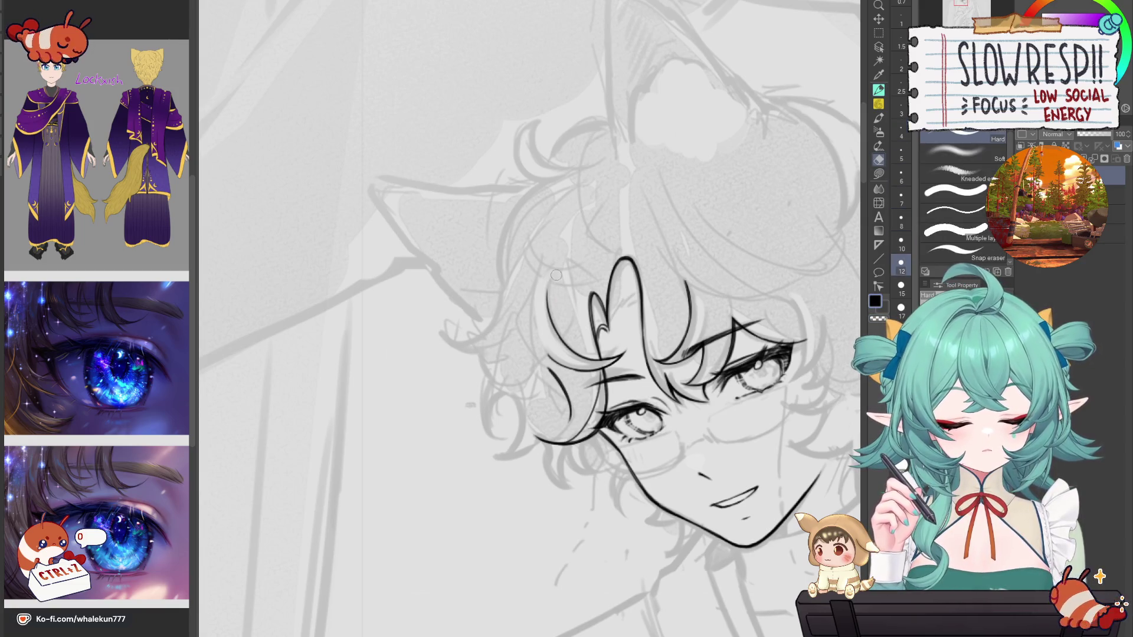
key(p)
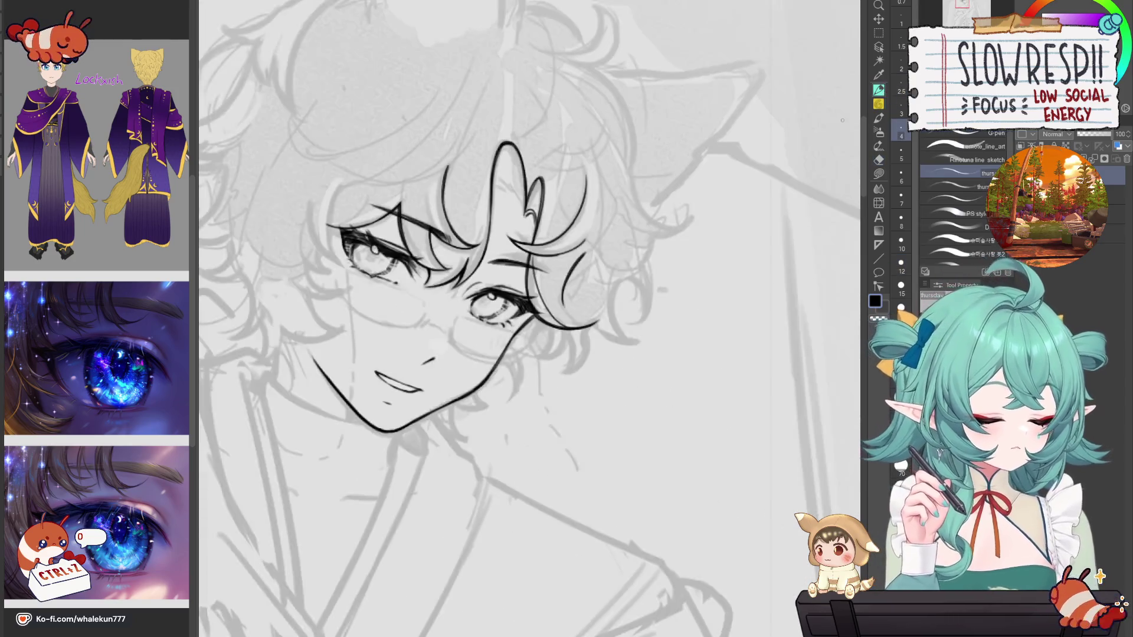
key(h)
drag(599, 408, 705, 436)
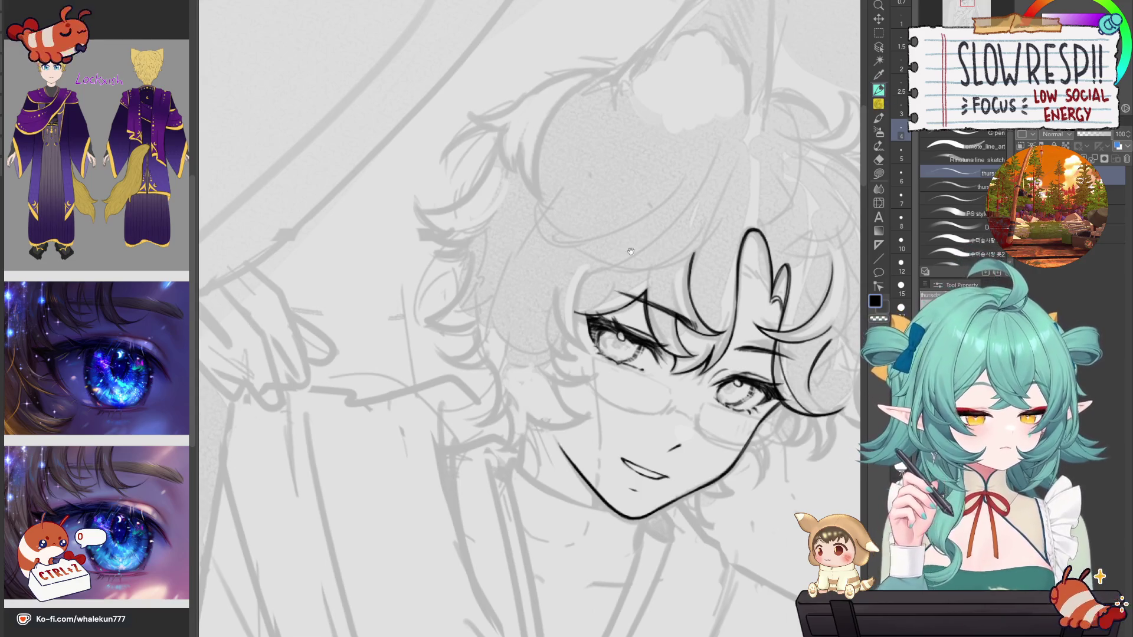
scroll(662, 230, up, 3)
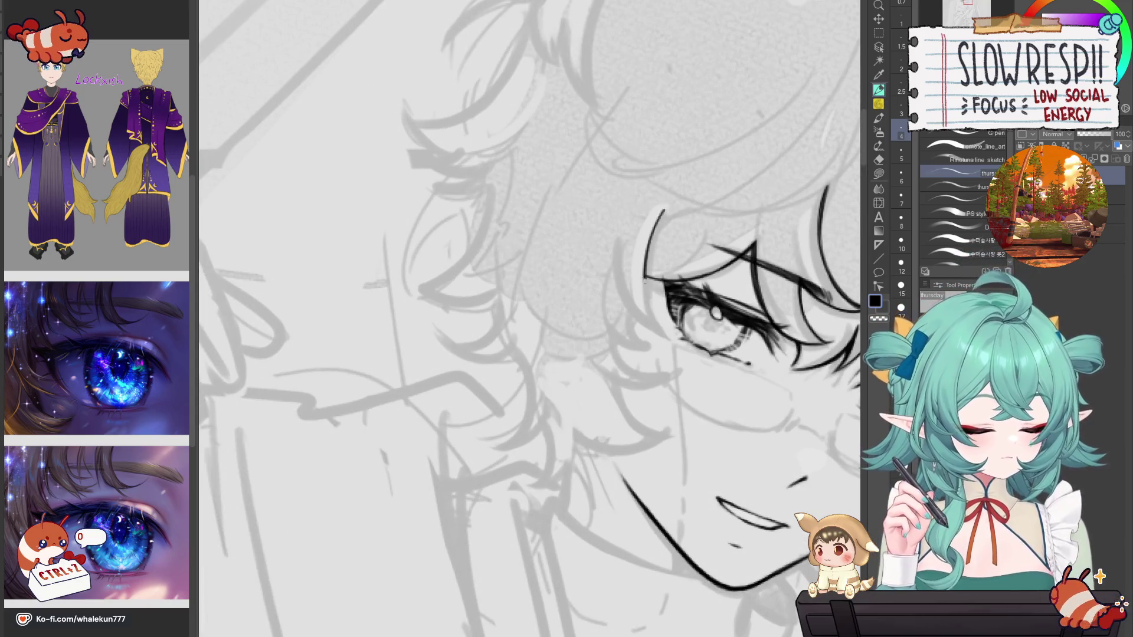
Step: Try a hair line left of the eye, undo it, and flip the canvas to check
mouse_move(661, 207)
mouse_down()
mouse_move(671, 342)
mouse_move(654, 295)
mouse_move(679, 353)
mouse_up()
key(ctrl+z)
key(h)
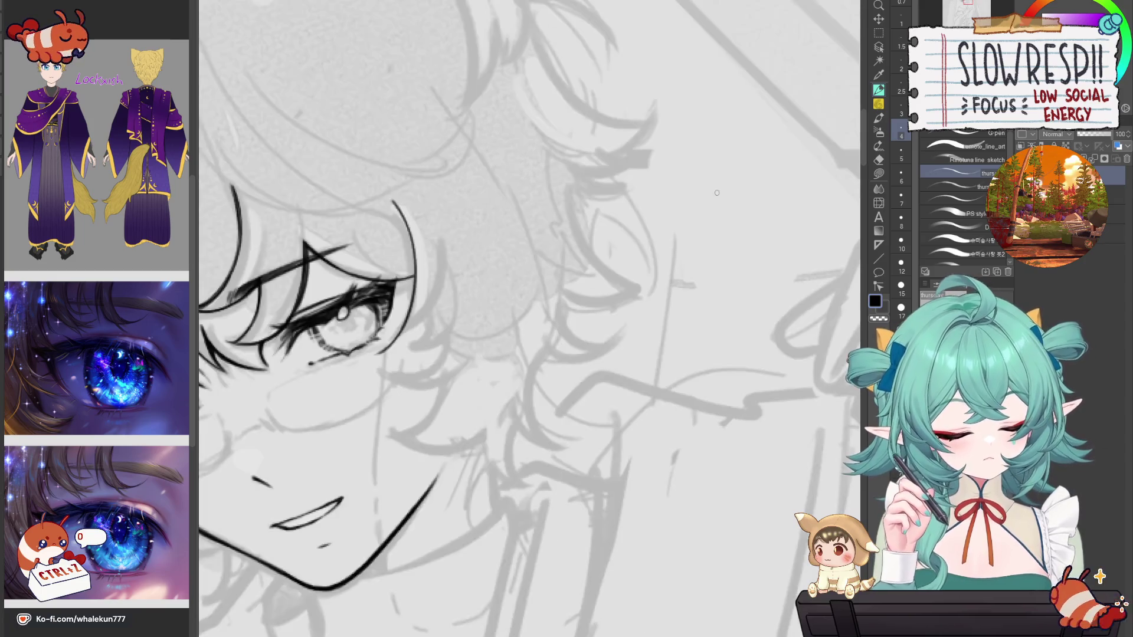
scroll(718, 193, down, 3)
key(h)
scroll(718, 193, up, 2)
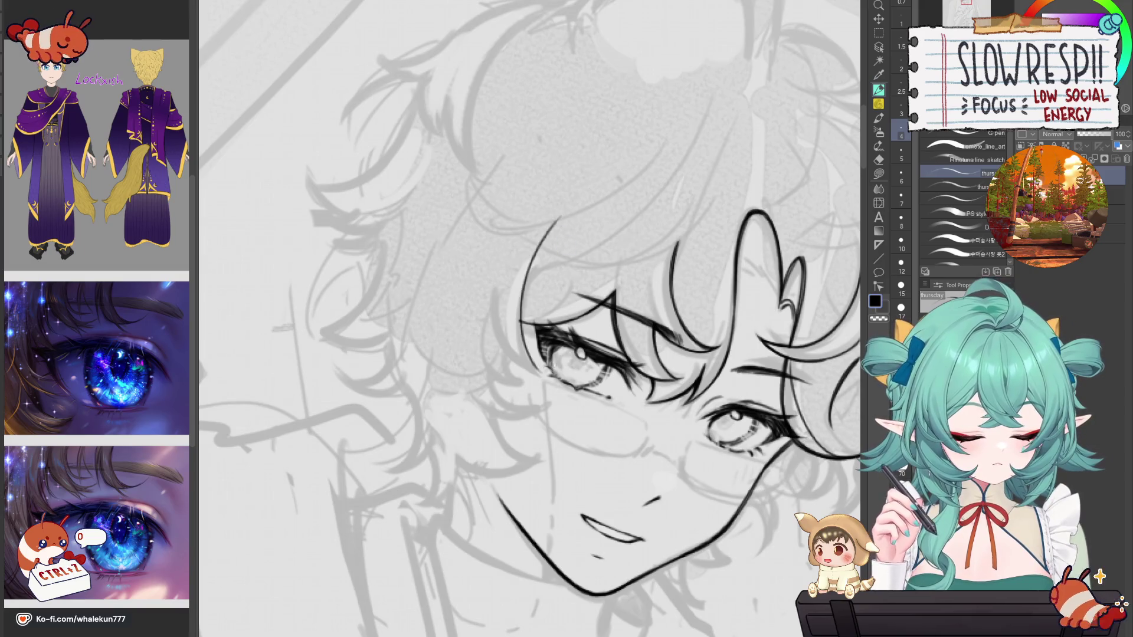
Step: Ink the curved hair strand left of the eye after several redraws, plus a short stroke beneath it
drag(560, 219, 520, 377)
key(ctrl+z)
key(ctrl+z)
drag(574, 223, 528, 369)
key(ctrl+z)
drag(574, 223, 522, 302)
key(ctrl+z)
key(ctrl+z)
mouse_move(573, 222)
mouse_down()
mouse_move(521, 301)
mouse_move(526, 374)
mouse_up()
drag(796, 383, 622, 385)
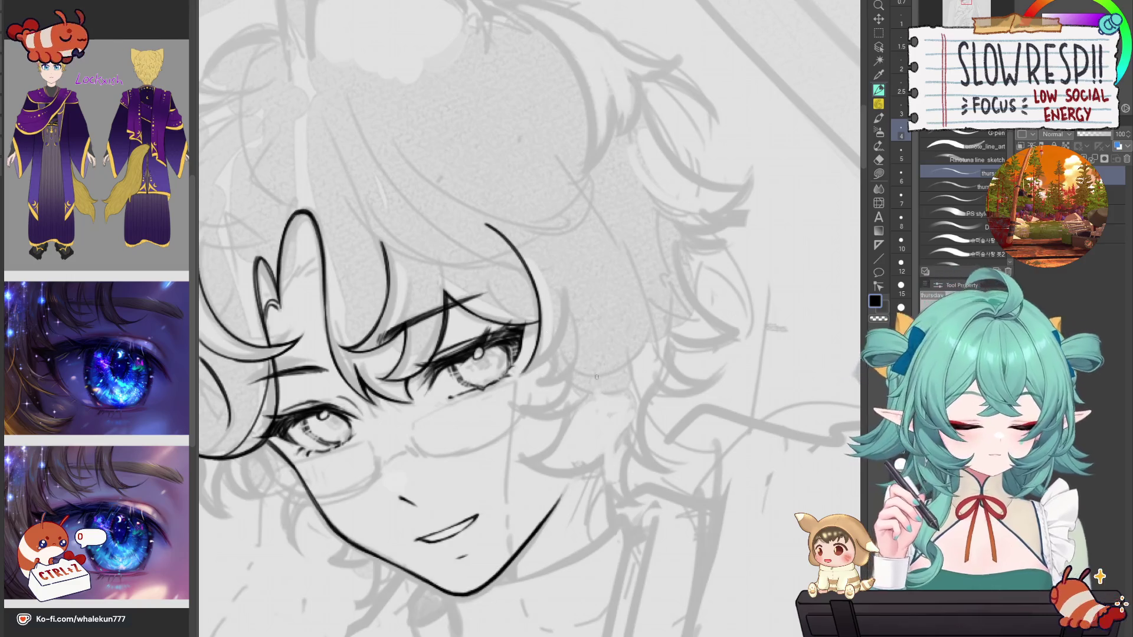
Step: Zoom out to the whole canvas, mirror it, and try then undo a hair stroke near the eye
key(ctrl+0)
scroll(622, 384, up, 3)
key(h)
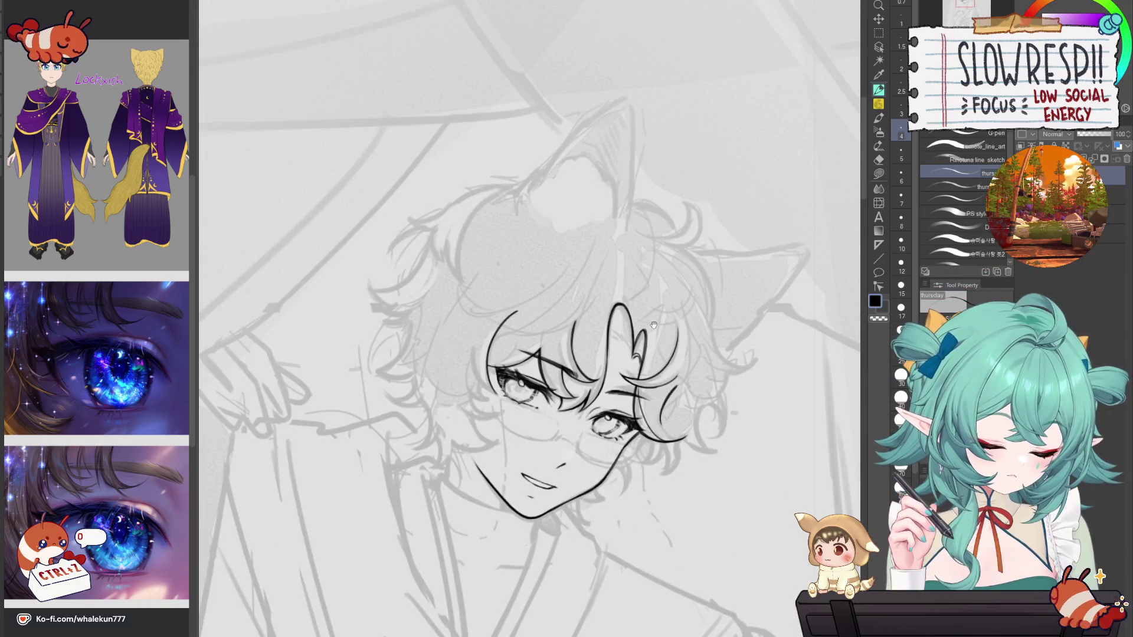
scroll(654, 325, up, 5)
drag(649, 247, 604, 404)
key(ctrl+z)
Step: Flip the canvas back and forth to review the hair linework
scroll(686, 351, down, 4)
key(h)
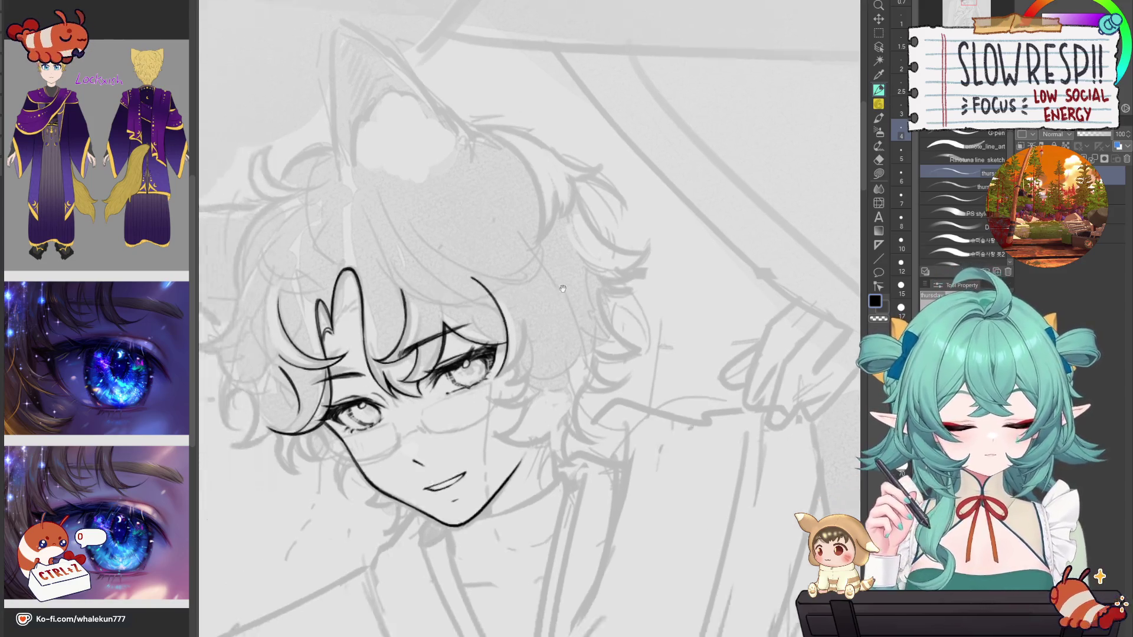
key(h)
key(h)
scroll(652, 324, up, 3)
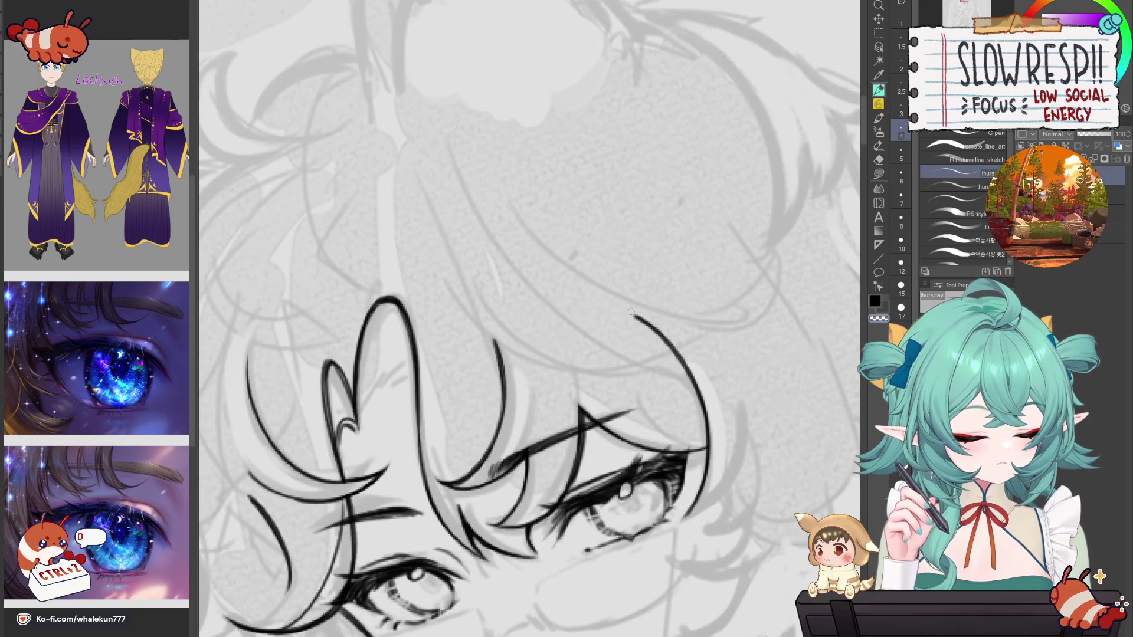
scroll(652, 316, down, 5)
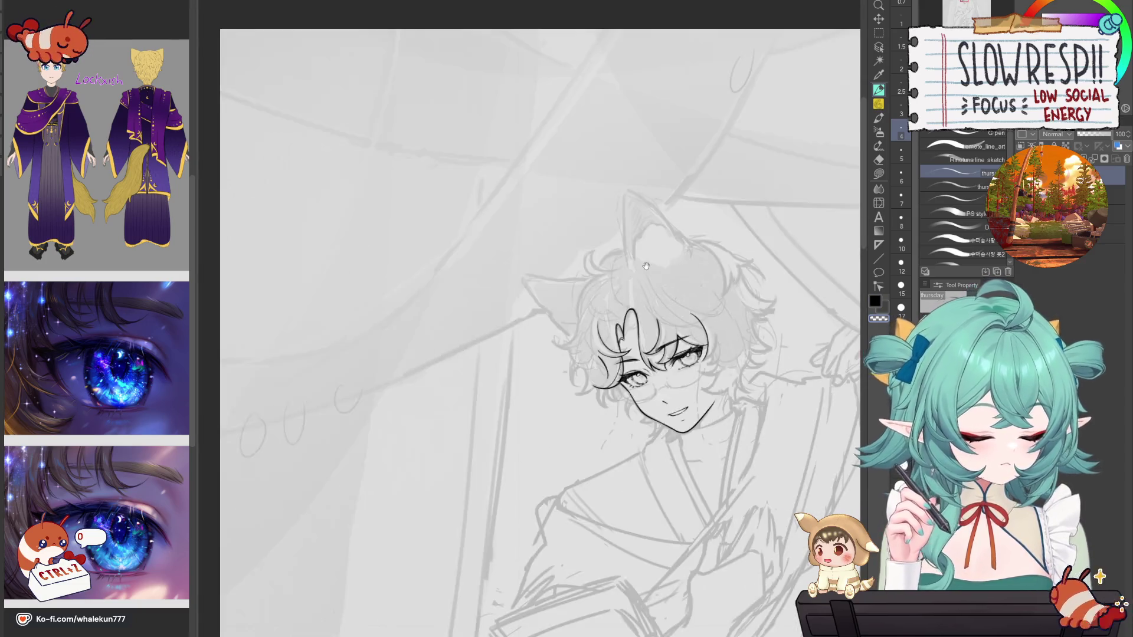
Step: Ink a two-part hair strand above the eyes on the mirrored canvas and flip to check it
scroll(654, 256, up, 3)
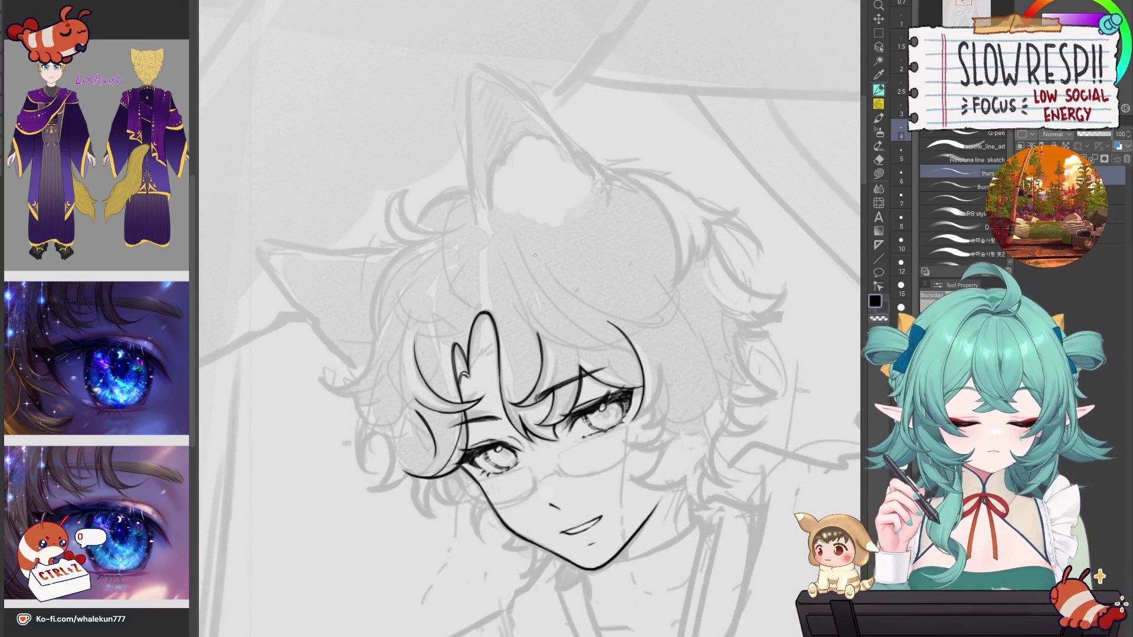
scroll(532, 275, down, 1)
key(h)
drag(523, 202, 588, 235)
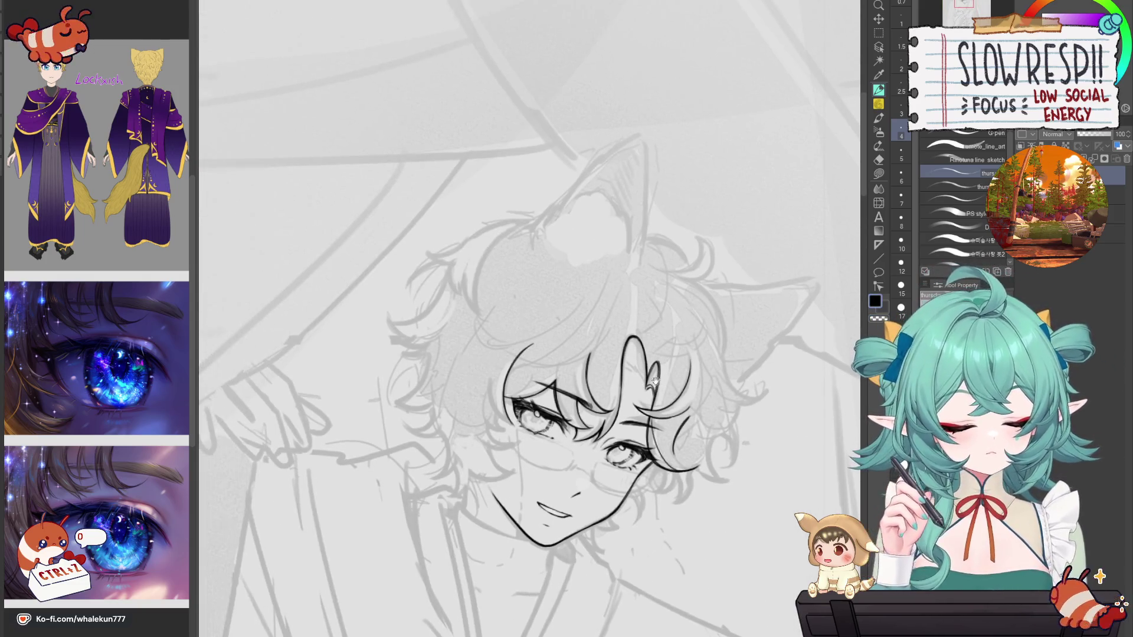
drag(612, 277, 519, 348)
key(h)
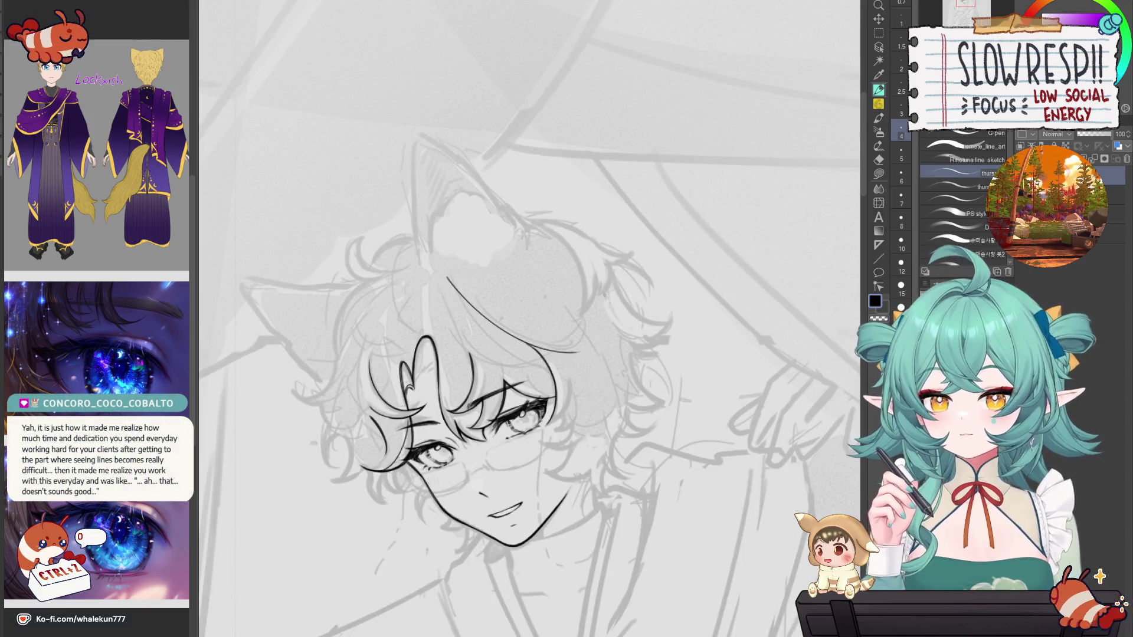
key(h)
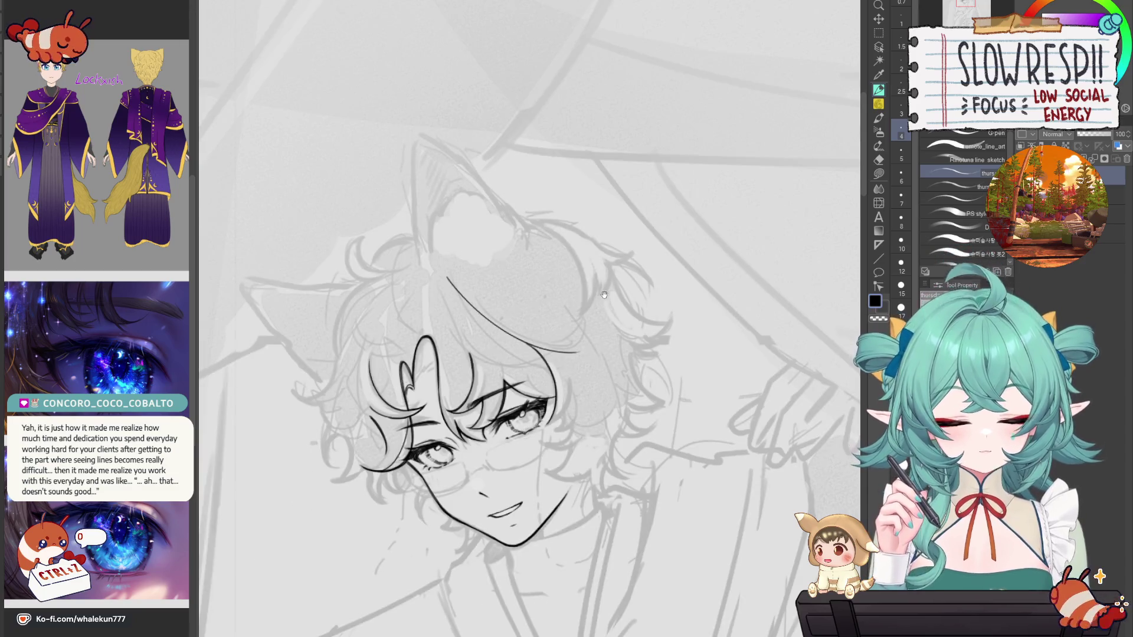
Step: Replace the long curved fringe stroke with small hair strokes near the eye, checking them mirrored
scroll(603, 294, up, 5)
key(ctrl+z)
drag(383, 142, 548, 298)
key(ctrl+z)
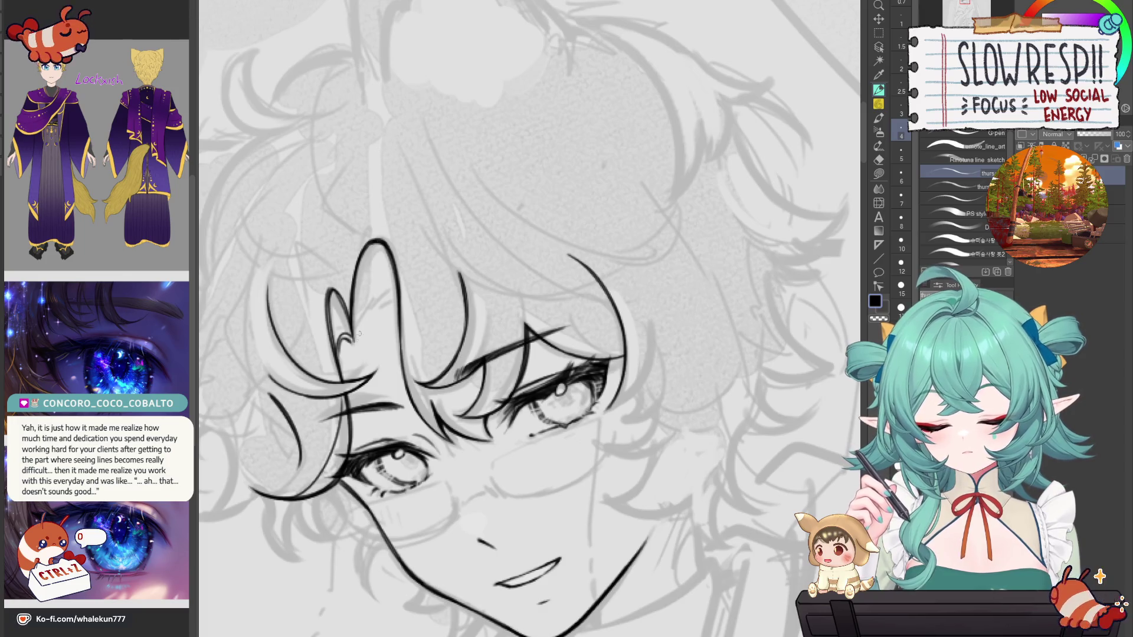
drag(358, 319, 371, 337)
key(h)
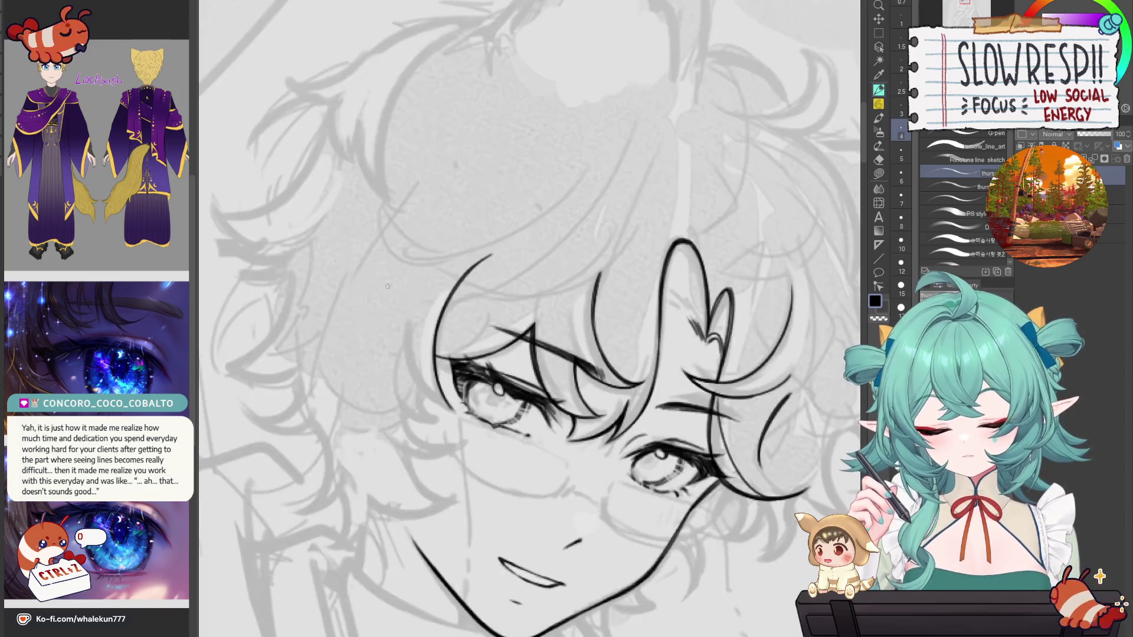
key(h)
Step: Redraw the heart-shaped hair-loop line several times until it ends in a hook
drag(441, 242, 428, 324)
key(ctrl+z)
drag(452, 235, 428, 323)
key(ctrl+z)
mouse_move(467, 253)
mouse_down()
mouse_move(450, 237)
mouse_move(435, 320)
mouse_up()
key(ctrl+z)
drag(446, 242, 435, 324)
mouse_move(443, 320)
mouse_down()
mouse_move(428, 339)
mouse_move(460, 301)
mouse_up()
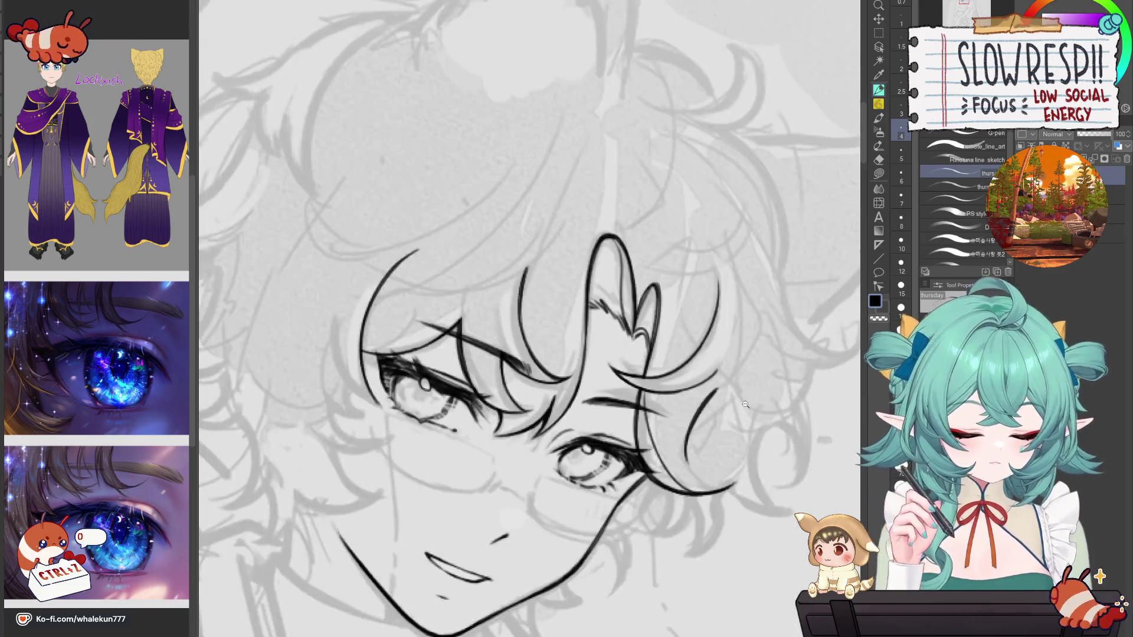
Step: Zoom out, mirror the canvas, and add a short hatching stroke by the heart-shaped loop
key(ctrl+0)
scroll(740, 394, up, 5)
key(h)
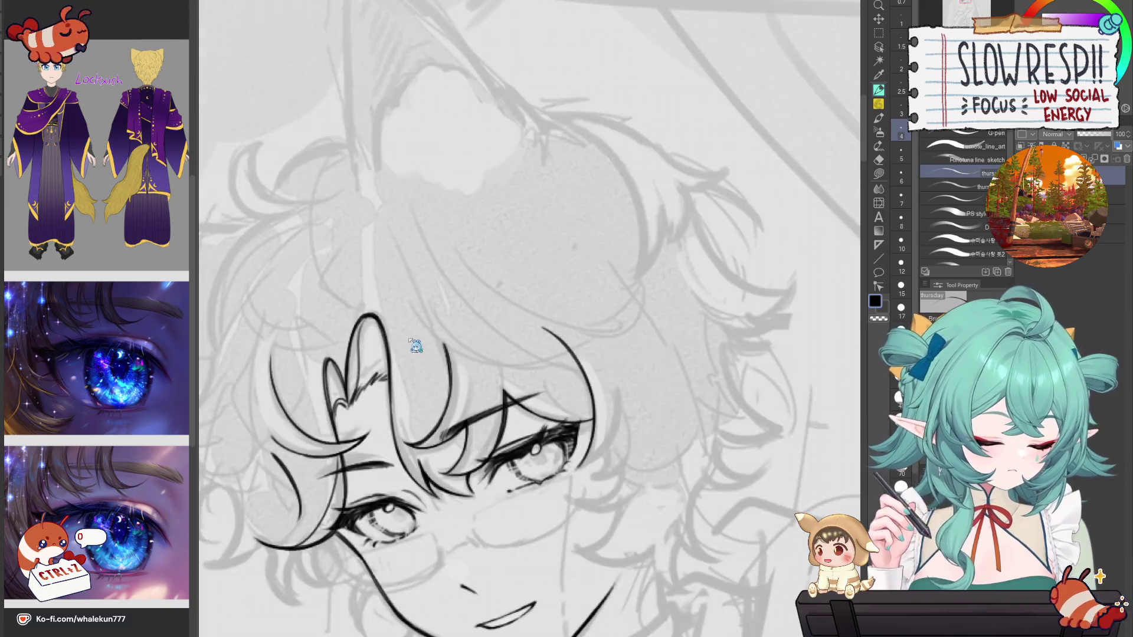
drag(361, 390, 387, 377)
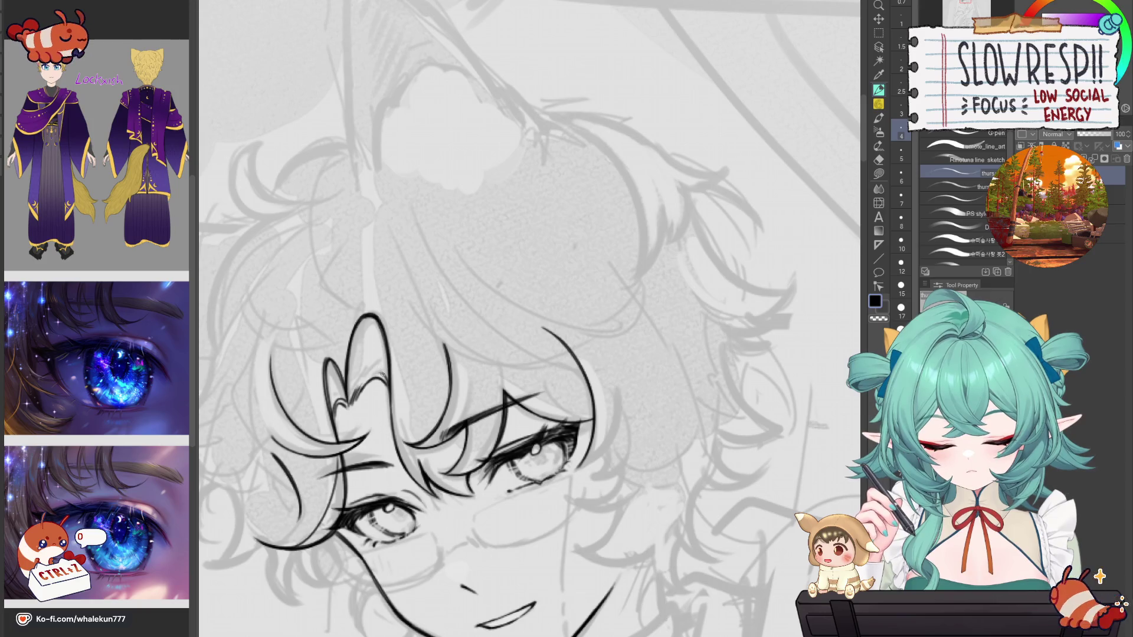
Step: Try the inner line of the heart-shaped loop repeatedly, undo it, and zoom out to the whole figure
drag(374, 322, 354, 394)
key(ctrl+z)
drag(373, 319, 354, 394)
key(ctrl+z)
mouse_move(373, 316)
mouse_down()
mouse_move(348, 407)
mouse_move(353, 398)
mouse_up()
key(ctrl+z)
key(ctrl+minus)
key(ctrl+minus)
key(ctrl+minus)
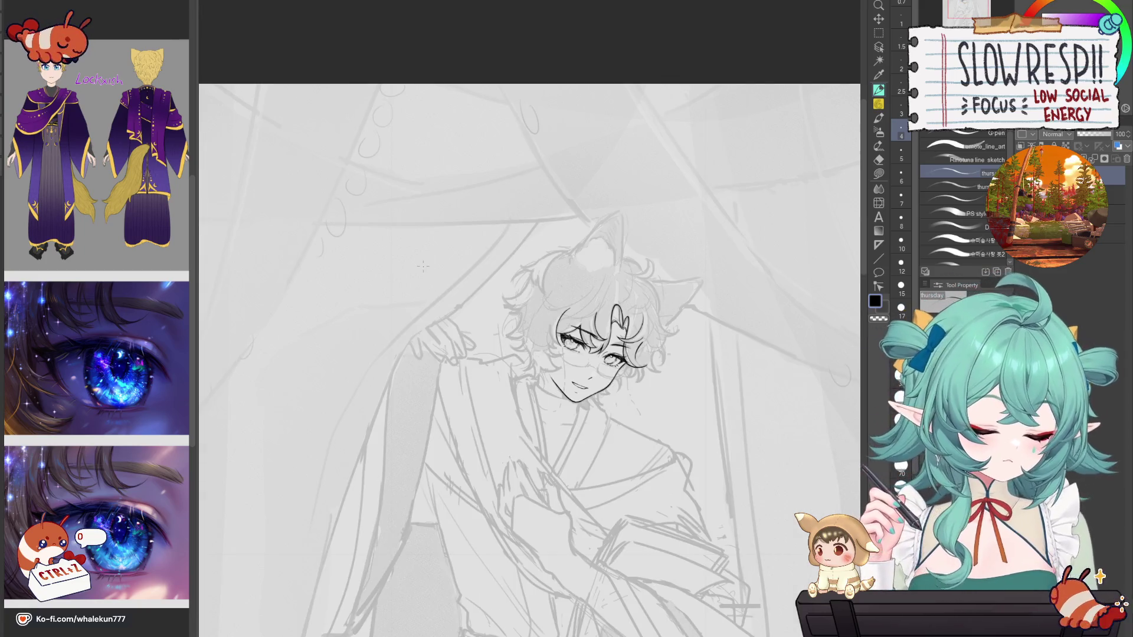
key(h)
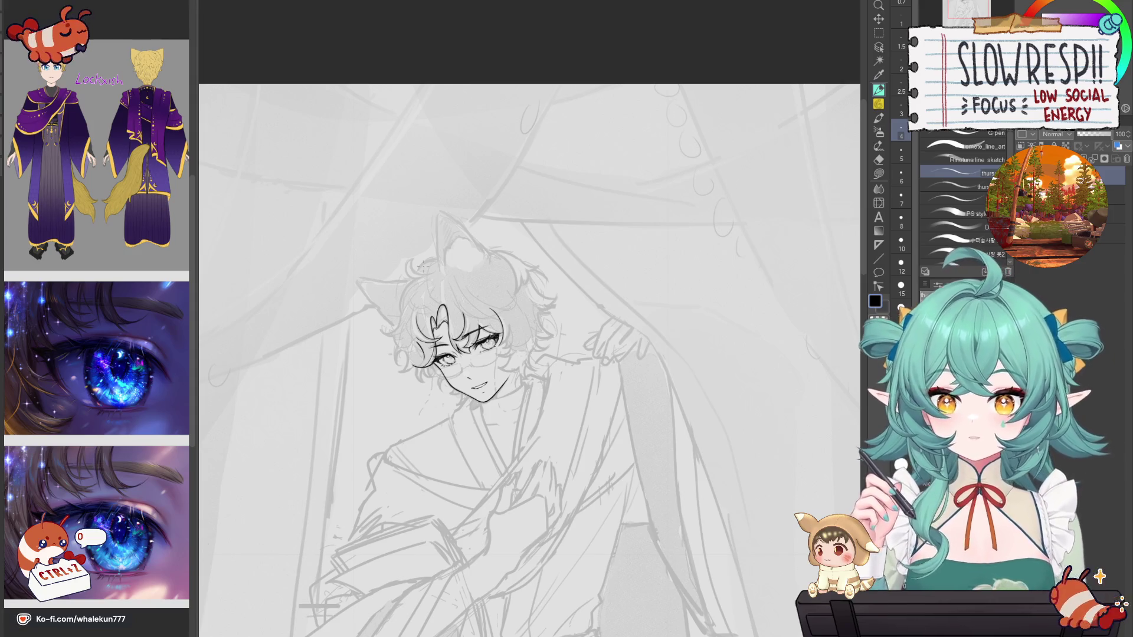
mouse_move(636, 427)
mouse_down()
mouse_move(668, 368)
mouse_move(685, 292)
mouse_move(681, 323)
mouse_up()
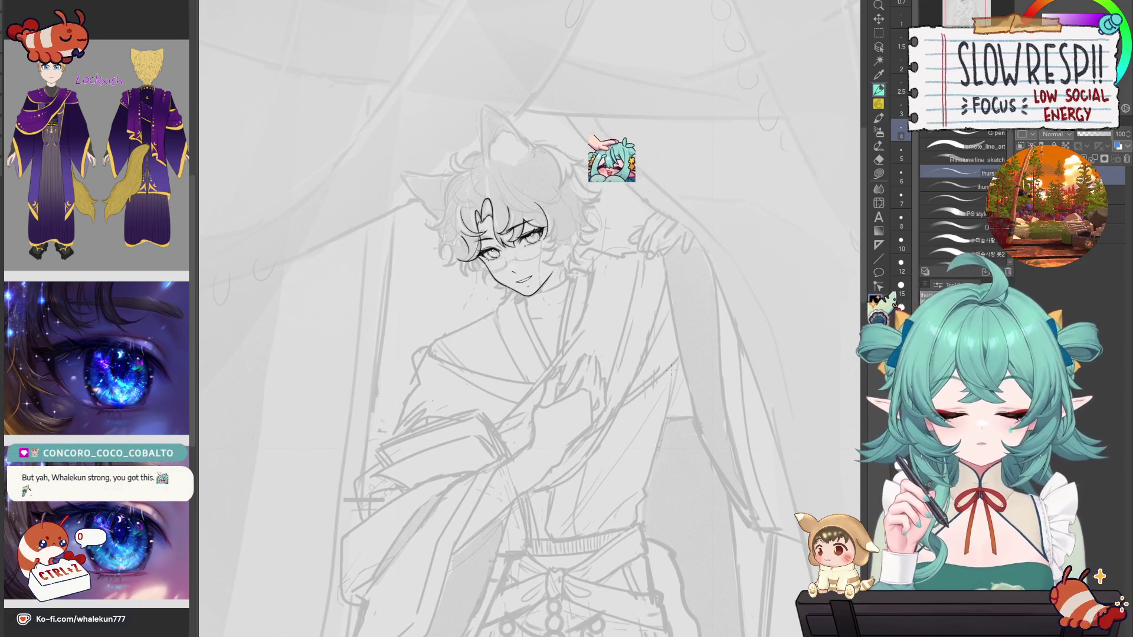